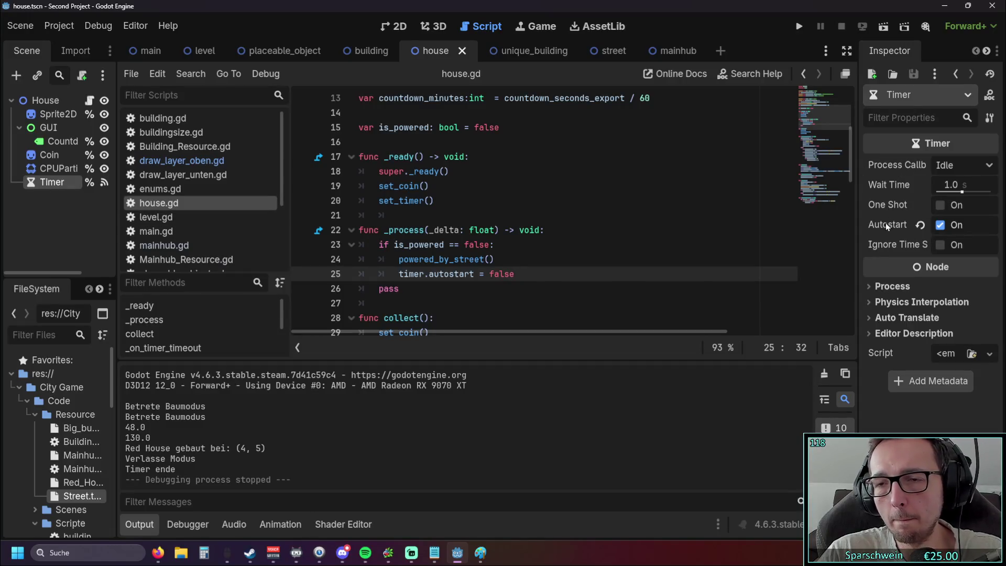
# Review the timer code in house.gd around set_timer's timer.start() and _process
pyautogui.moveTo(885, 222)
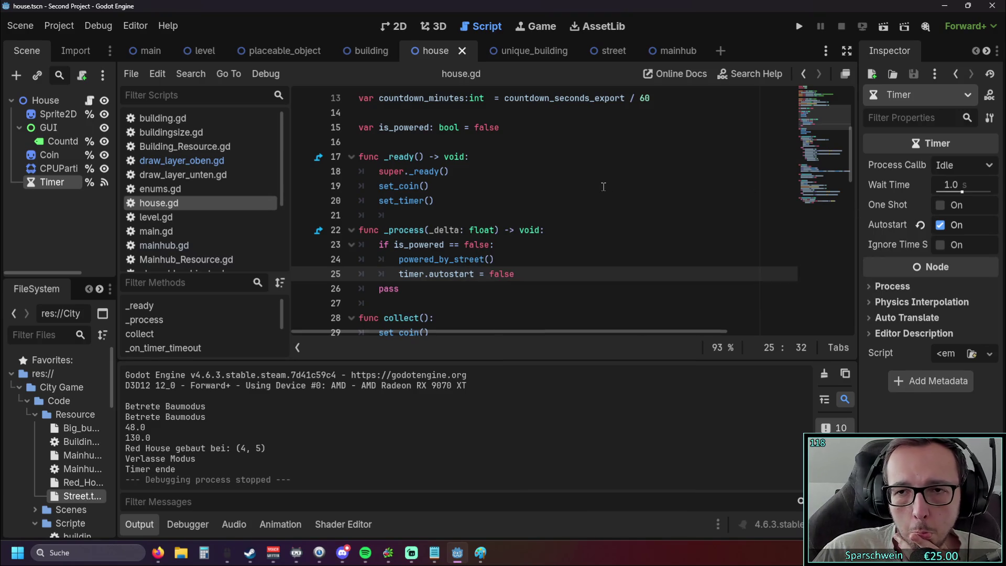
pyautogui.click(603, 184)
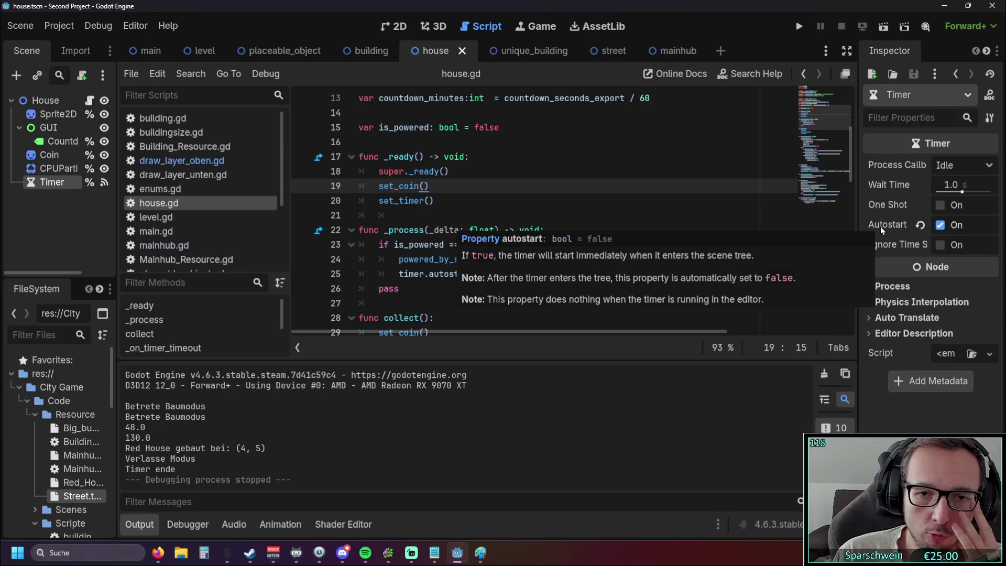
pyautogui.click(540, 171)
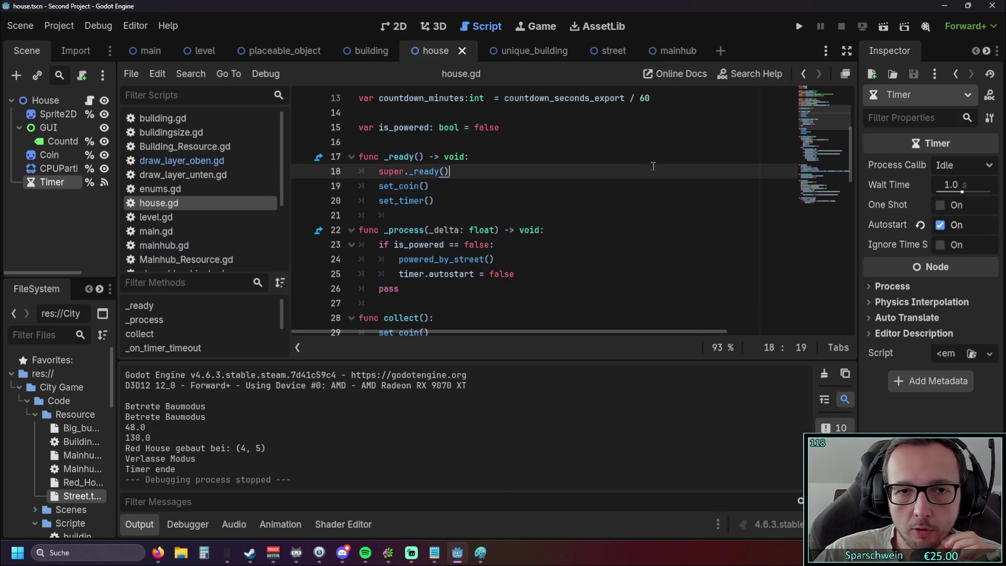
pyautogui.scroll(-5, 540, 190)
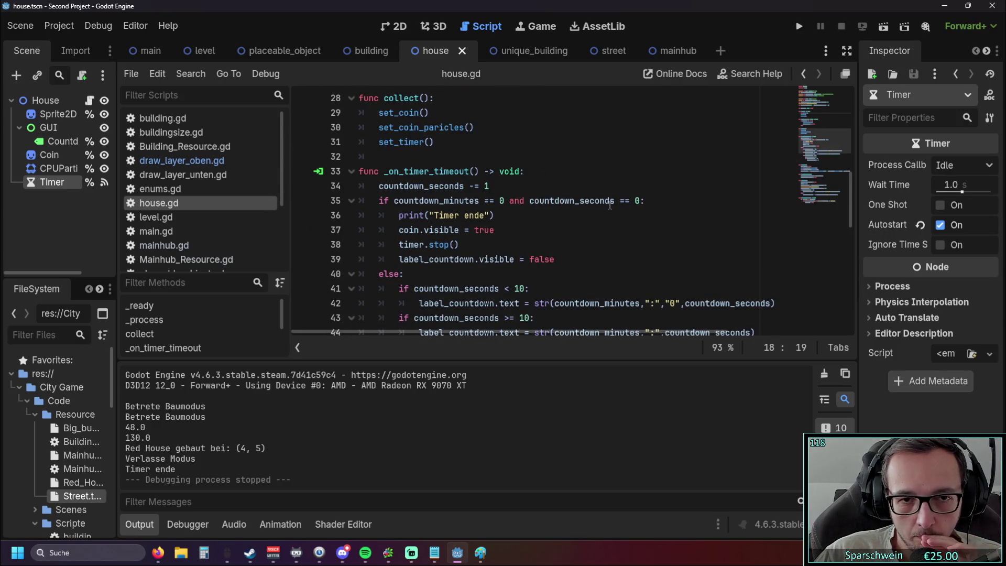
pyautogui.moveTo(609, 205)
pyautogui.scroll(2, 613, 215)
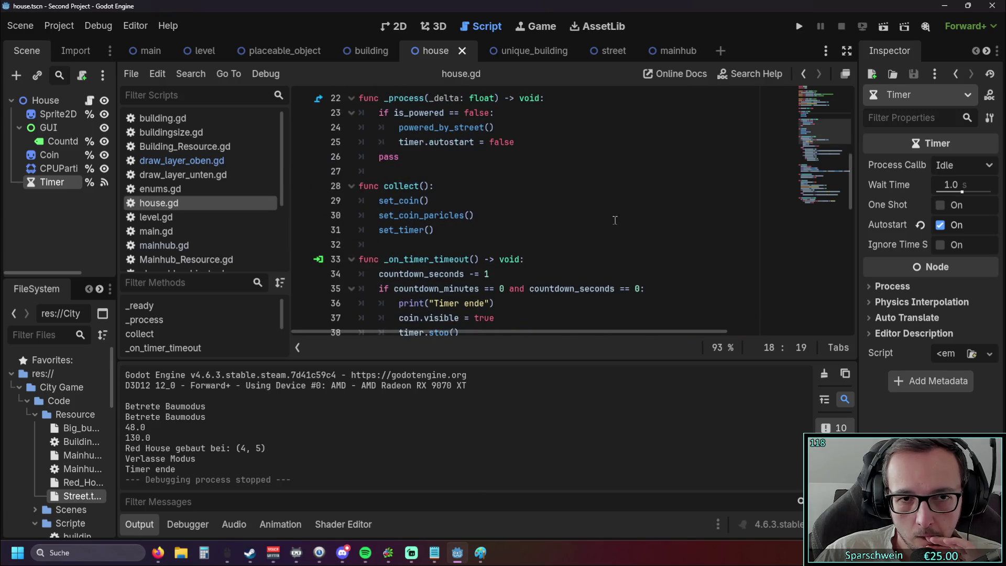
pyautogui.scroll(-2, 583, 217)
pyautogui.moveTo(433, 142); pyautogui.dragTo(372, 143)
pyautogui.scroll(-9, 497, 159)
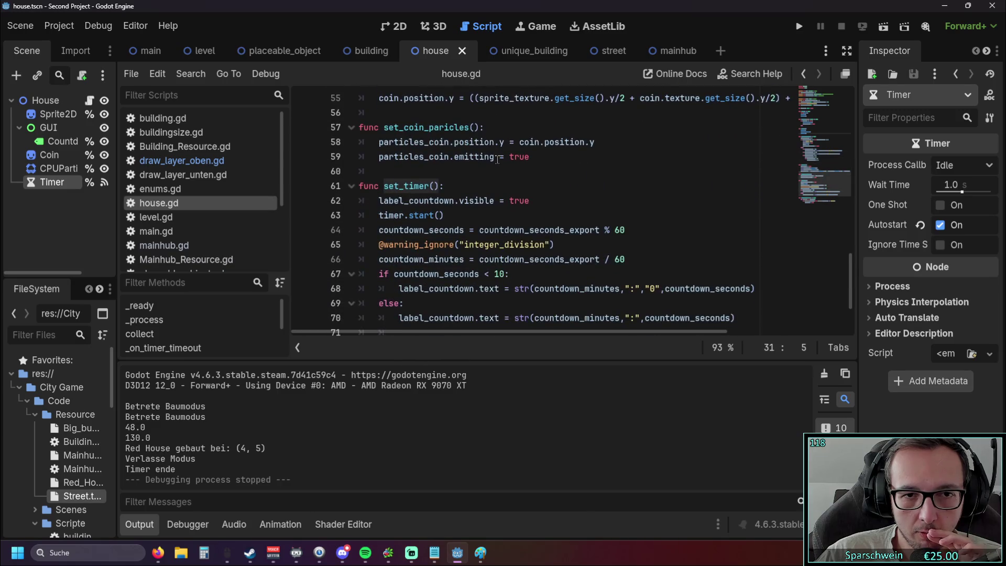
pyautogui.scroll(-1, 497, 160)
pyautogui.click(503, 173)
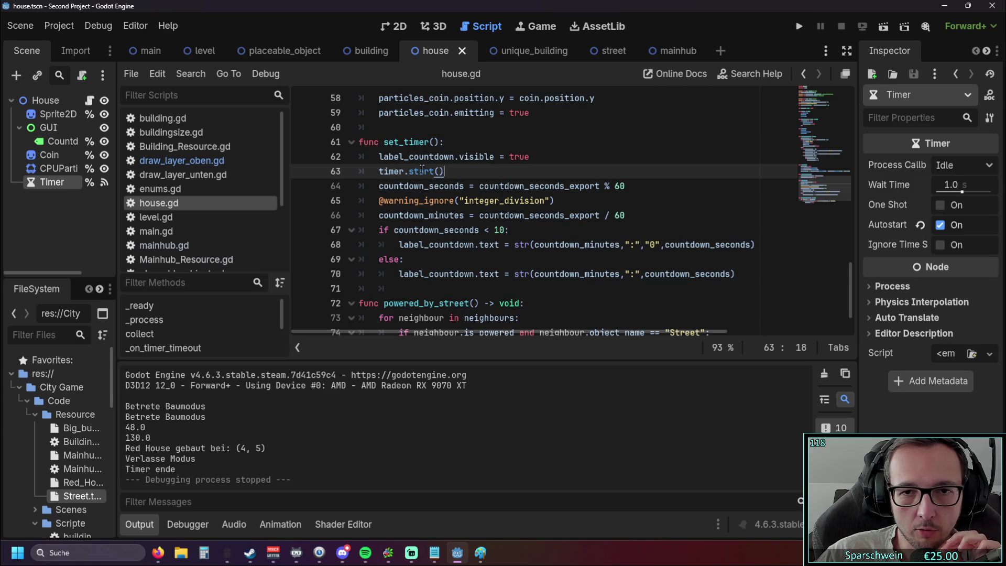
pyautogui.moveTo(415, 169)
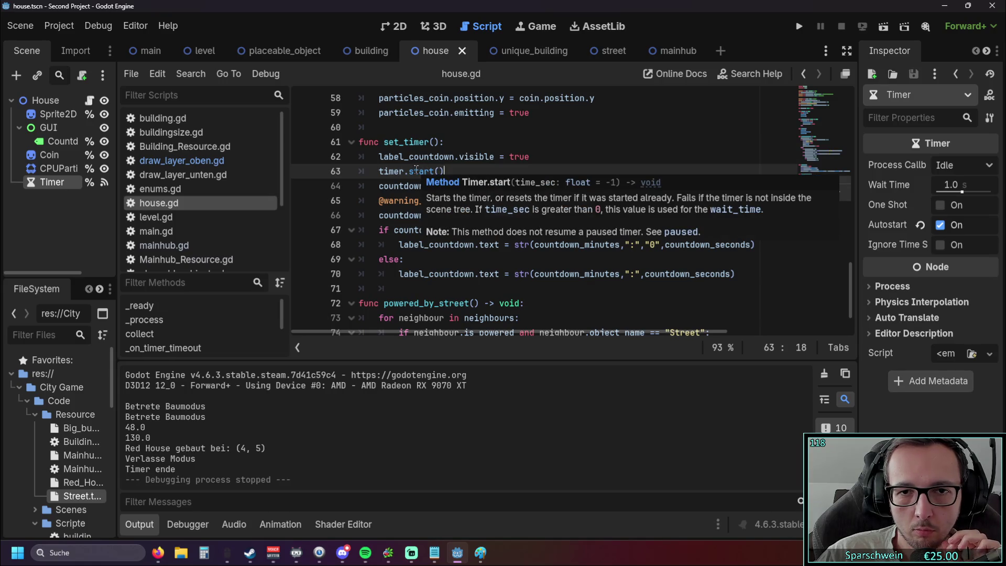
pyautogui.scroll(14, 416, 169)
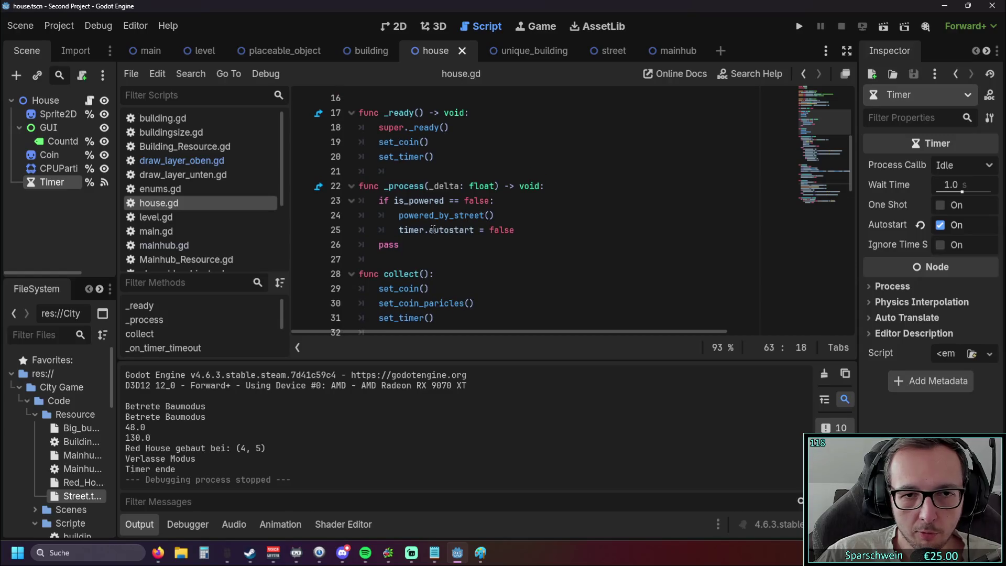
# Change line 25 to timer.stop(), remove the leftover '= false', and run the game
pyautogui.doubleClick(434, 230)
pyautogui.write('st')
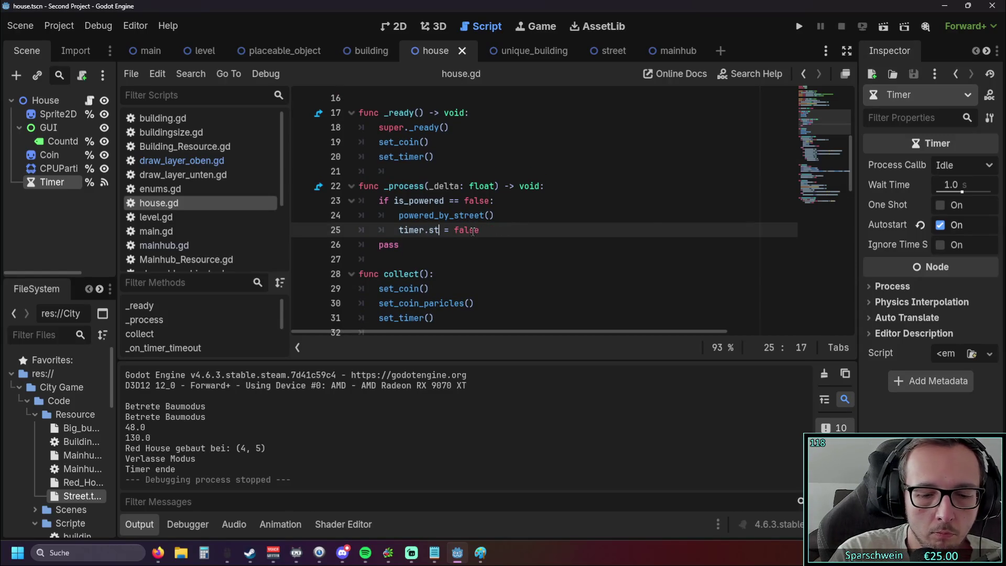
pyautogui.write('op')
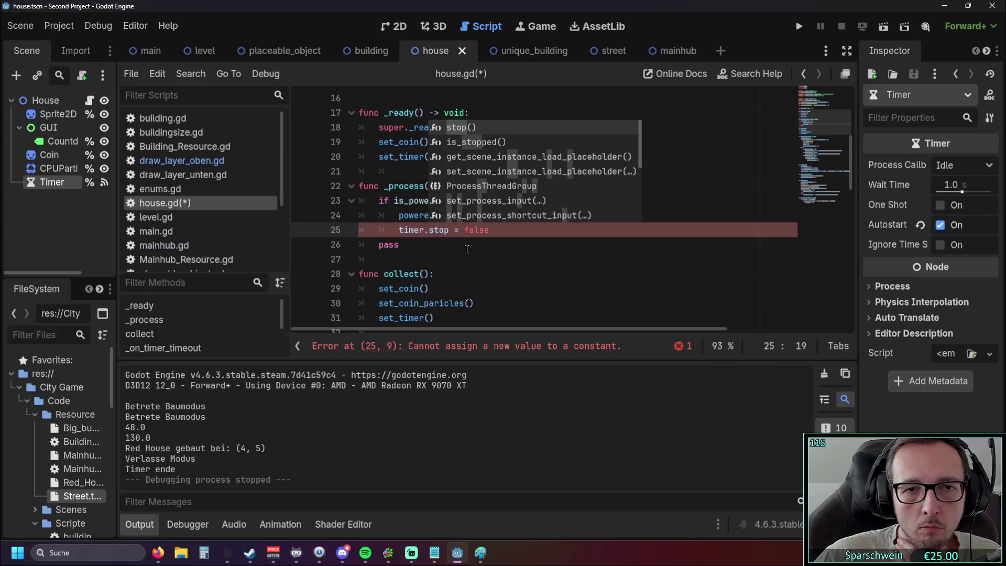
pyautogui.click(463, 130)
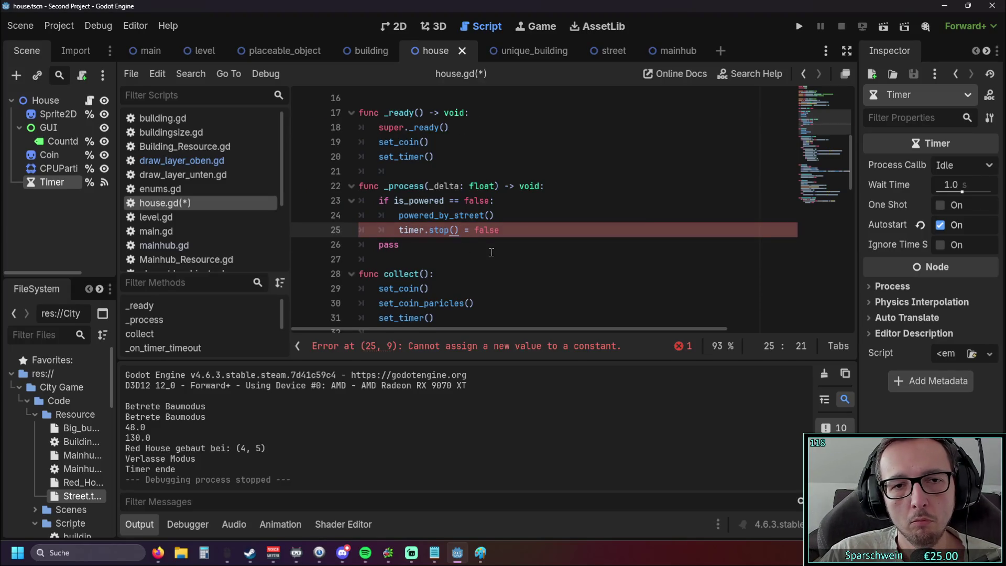
pyautogui.press('End')
pyautogui.hotkey('shift', 'Left')
pyautogui.hotkey('shift', 'Left')
pyautogui.hotkey('shift', 'Left')
pyautogui.press('BackSpace')
pyautogui.click(497, 256)
pyautogui.click(799, 26)
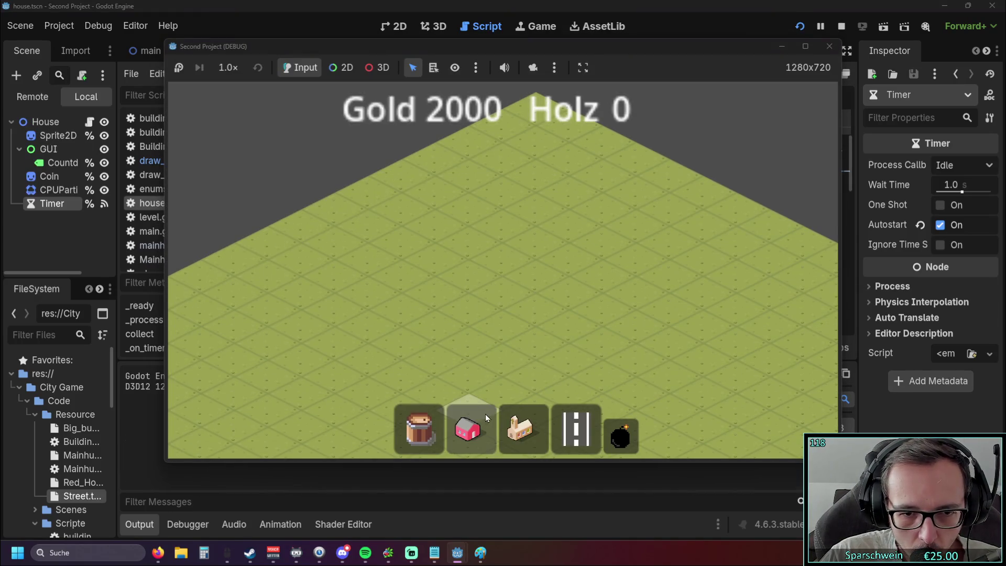
# Place a house on the map and a main hub above it
pyautogui.click(480, 419)
pyautogui.click(467, 278)
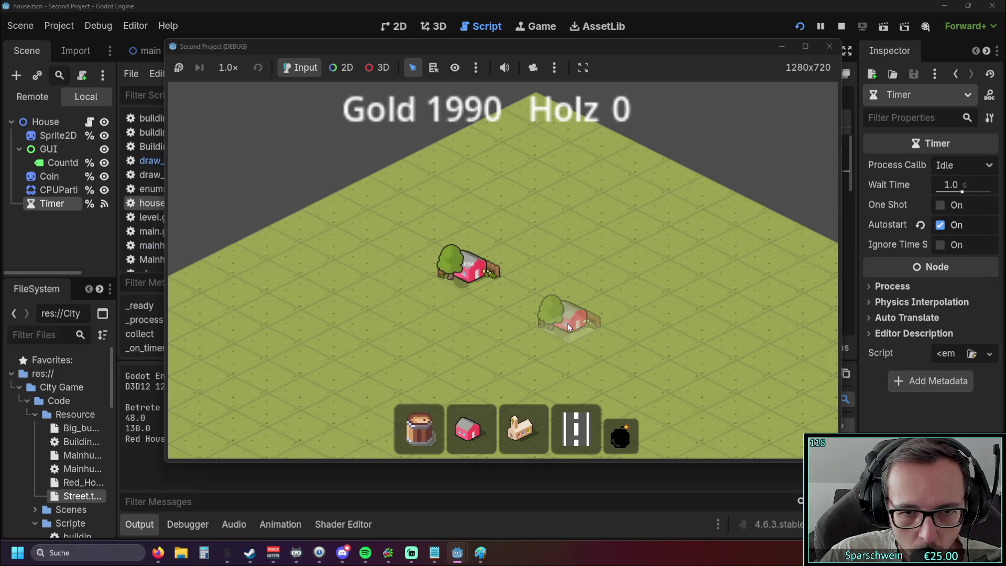
pyautogui.scroll(2, 480, 287)
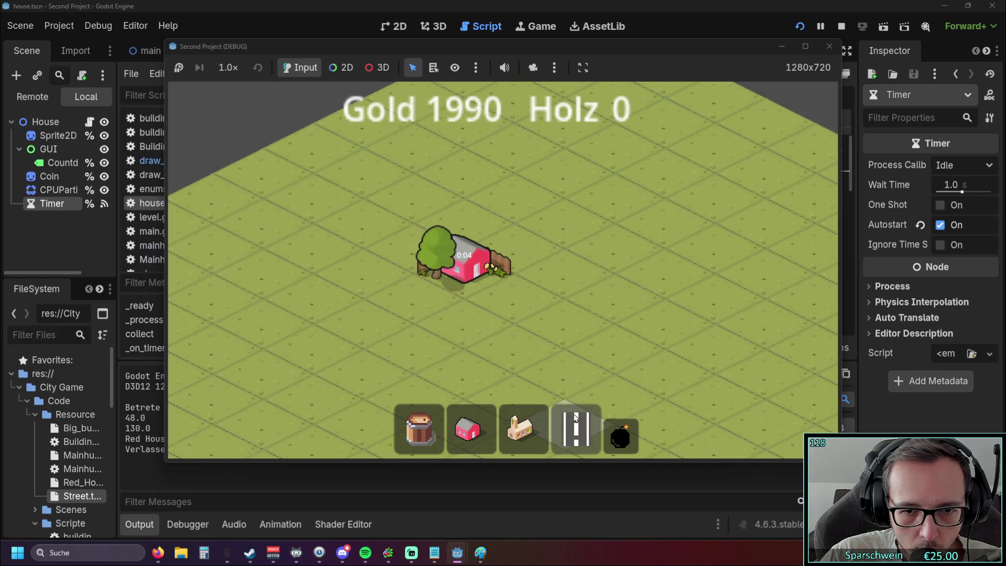
pyautogui.click(521, 427)
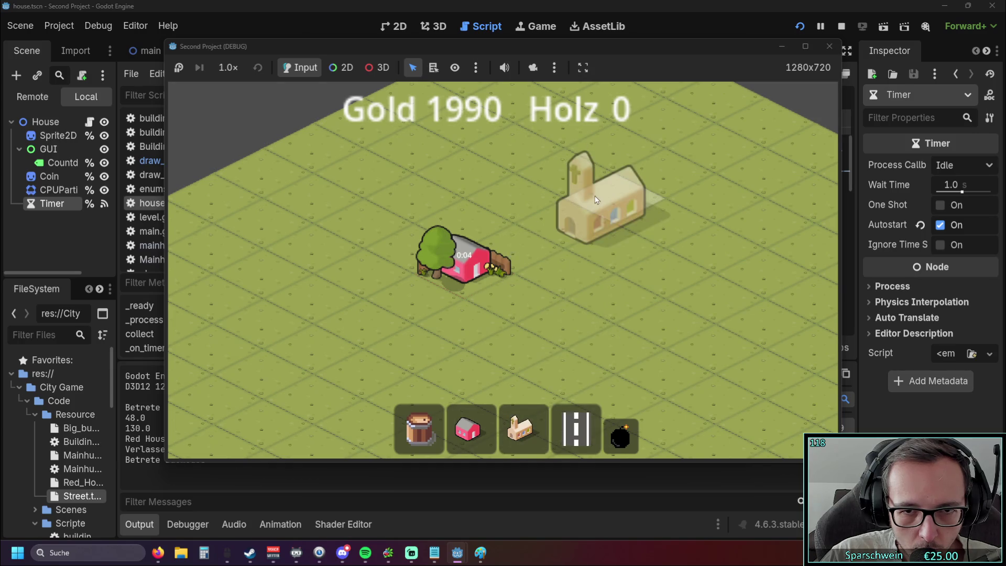
pyautogui.click(614, 188)
# Lay a street tile beside the house, then stop the running game
pyautogui.click(576, 428)
pyautogui.click(517, 304)
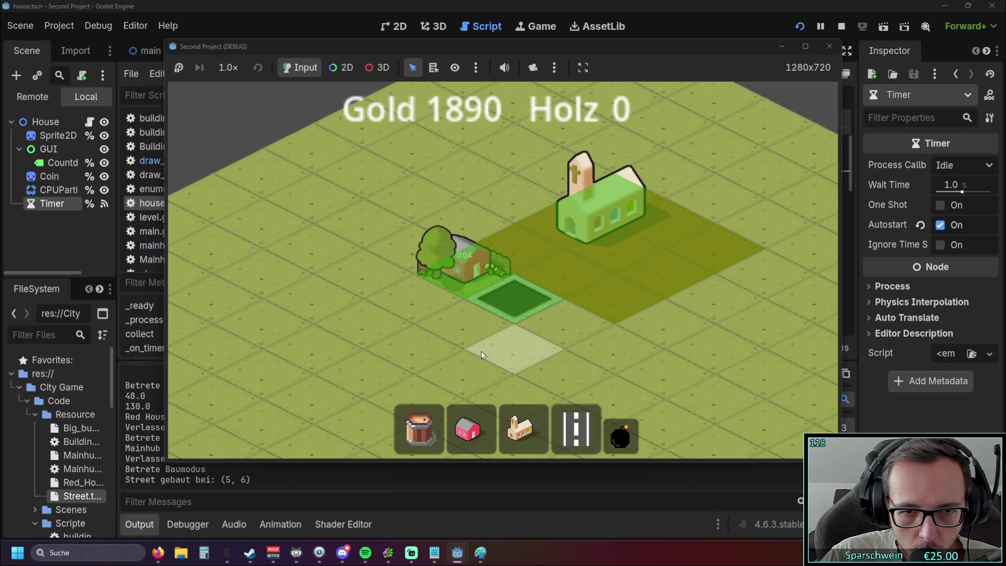
pyautogui.click(829, 46)
pyautogui.click(473, 244)
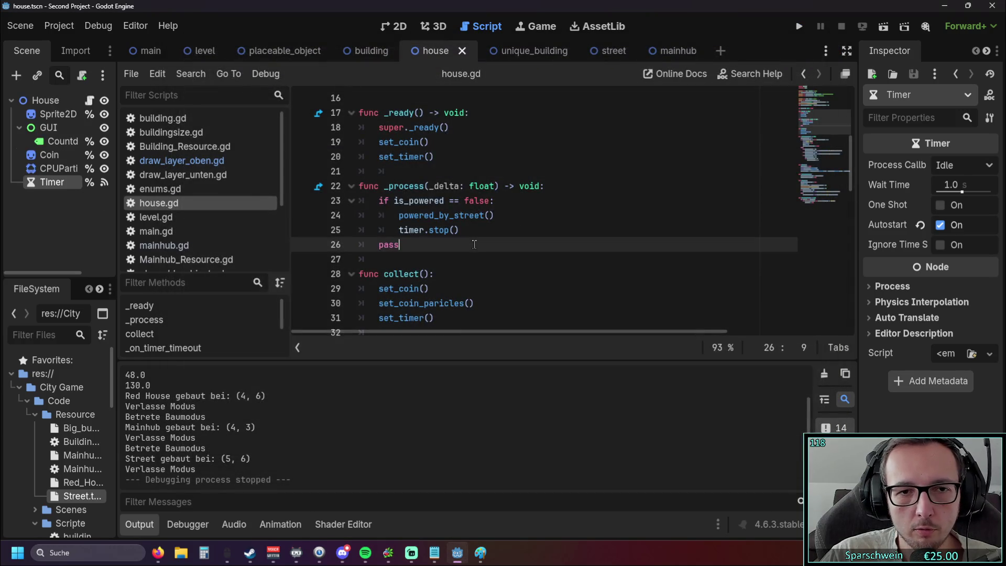
pyautogui.click(478, 233)
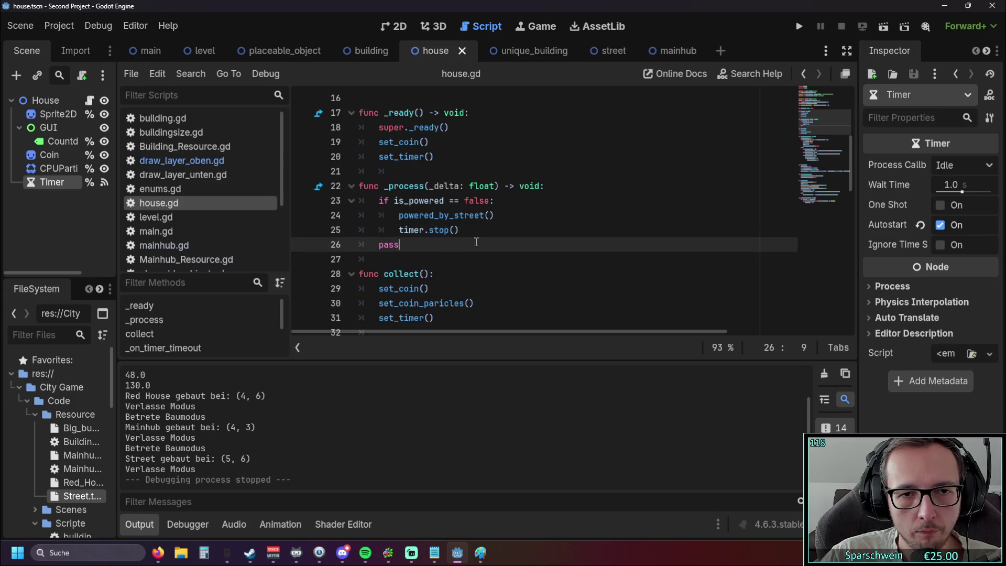
pyautogui.scroll(-3, 477, 237)
pyautogui.scroll(3, 480, 236)
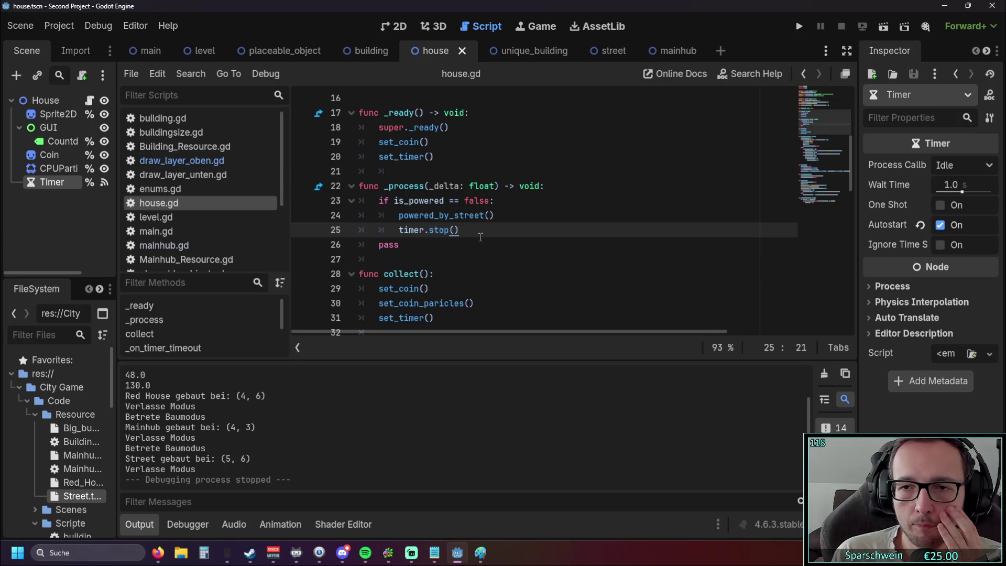
pyautogui.moveTo(420, 226)
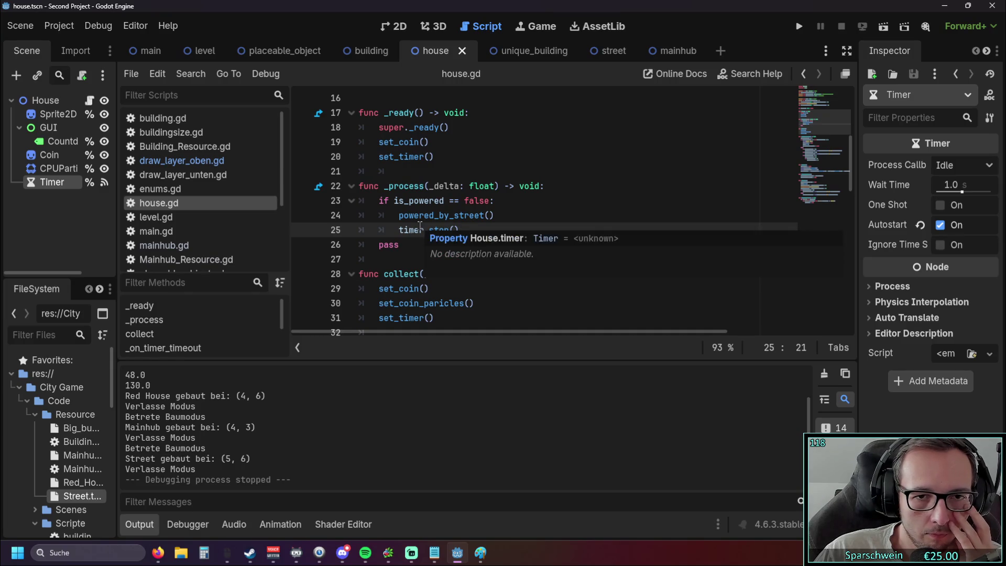
pyautogui.click(517, 209)
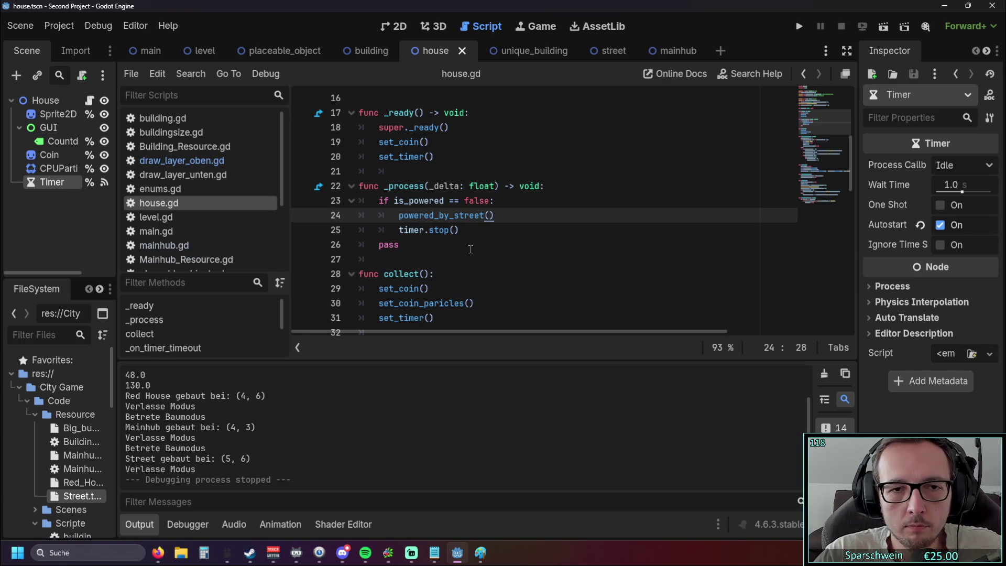
# Add a new if line under timer.stop() using the copied is_powered condition
pyautogui.click(500, 230)
pyautogui.press('Return')
pyautogui.press('BackSpace')
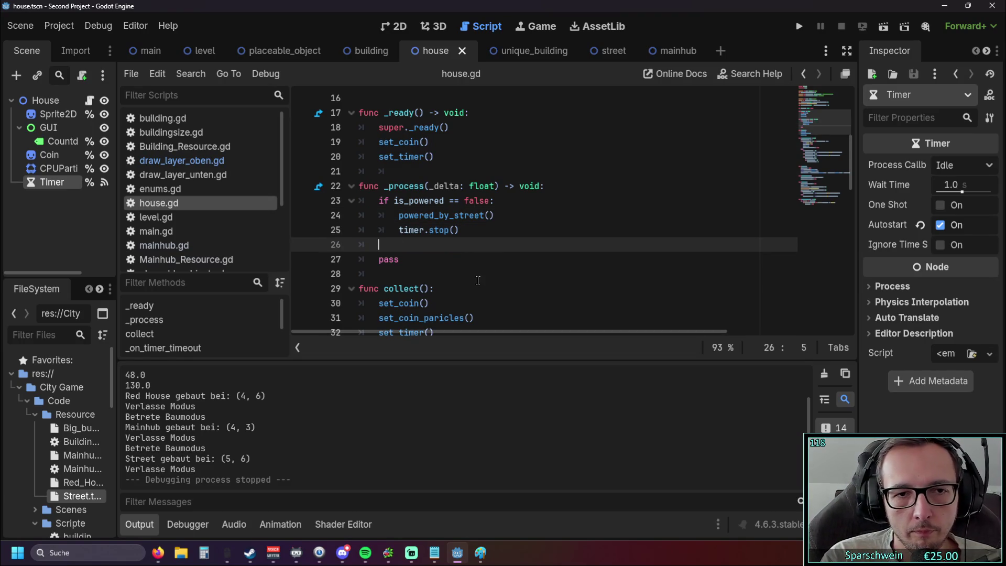
pyautogui.write('if')
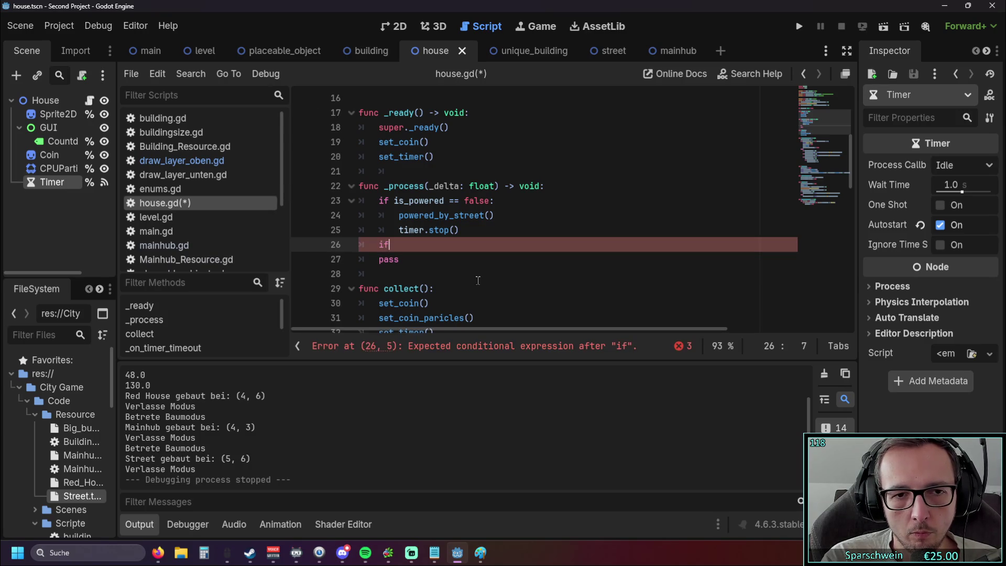
pyautogui.press('BackSpace')
pyautogui.press('BackSpace')
pyautogui.press('BackSpace')
pyautogui.write('if')
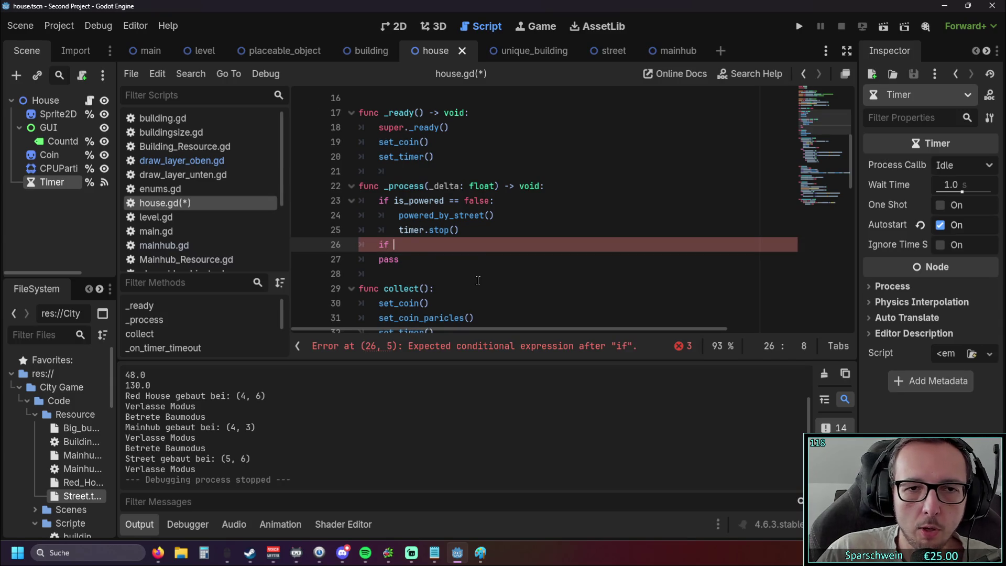
pyautogui.moveTo(394, 200); pyautogui.dragTo(489, 201)
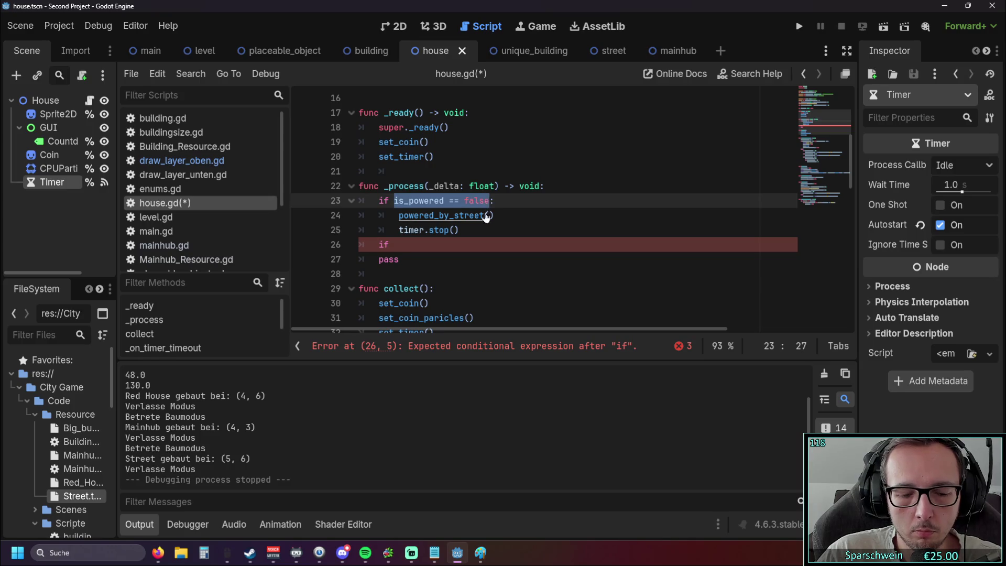
pyautogui.hotkey('ctrl', 'c')
pyautogui.click(398, 245)
pyautogui.hotkey('ctrl', 'v')
# Make the condition is_powered == true: and call timer.start() inside it
pyautogui.doubleClick(484, 244)
pyautogui.write('true')
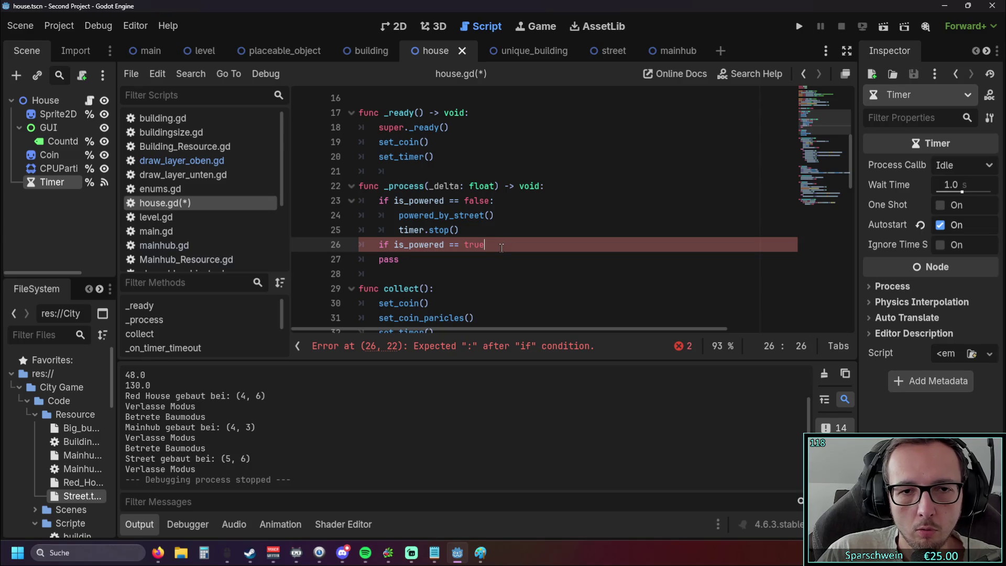
pyautogui.write(':')
pyautogui.press('Return')
pyautogui.write('timer.st')
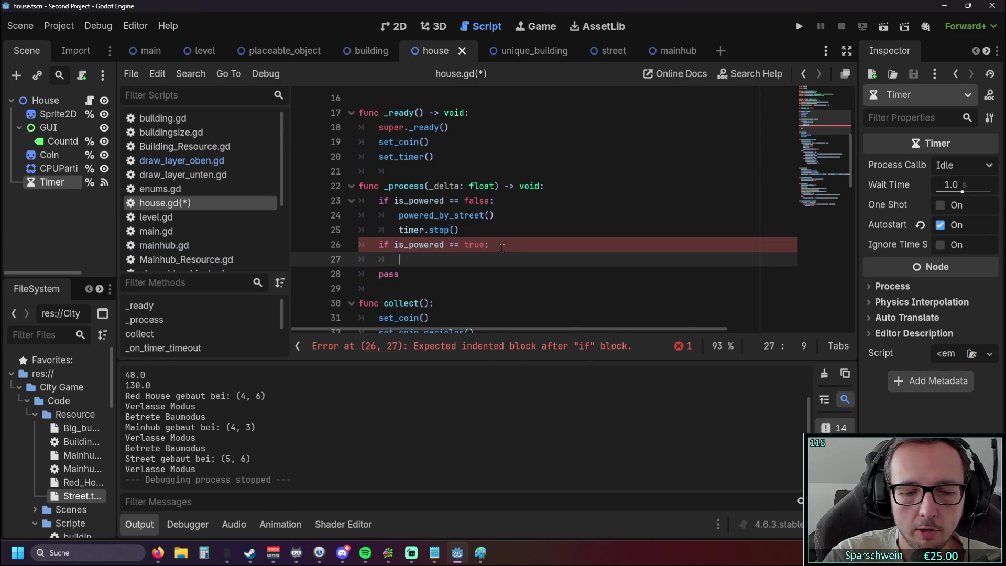
pyautogui.write('art')
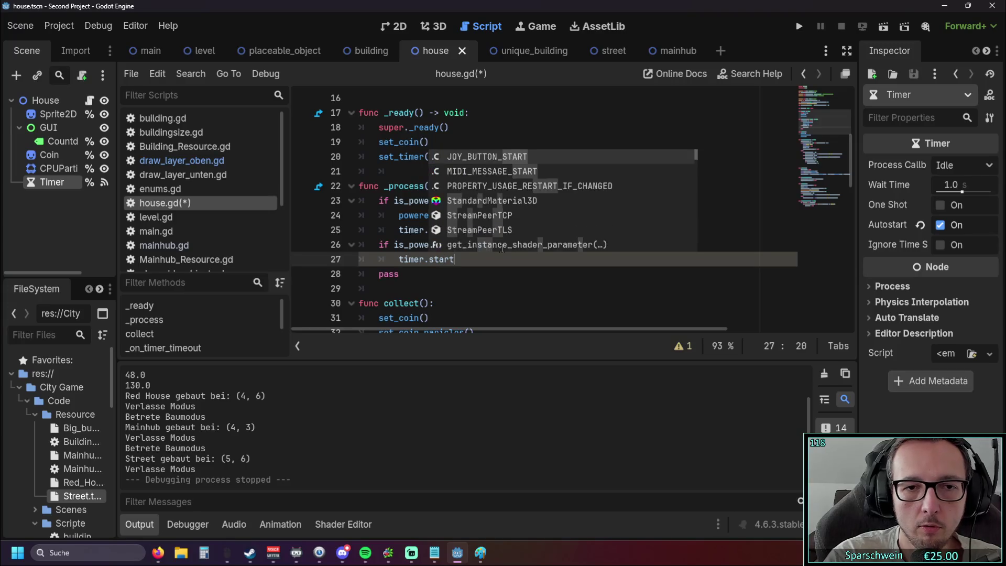
pyautogui.press('Return')
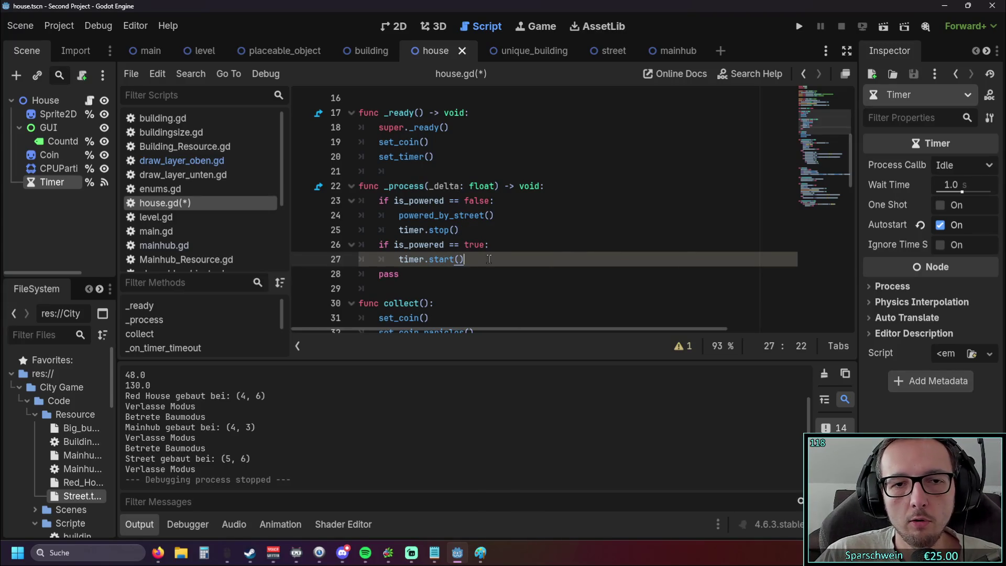
pyautogui.press('Down')
# Check the new timer.start() branch in _process and run the game
pyautogui.click(392, 181)
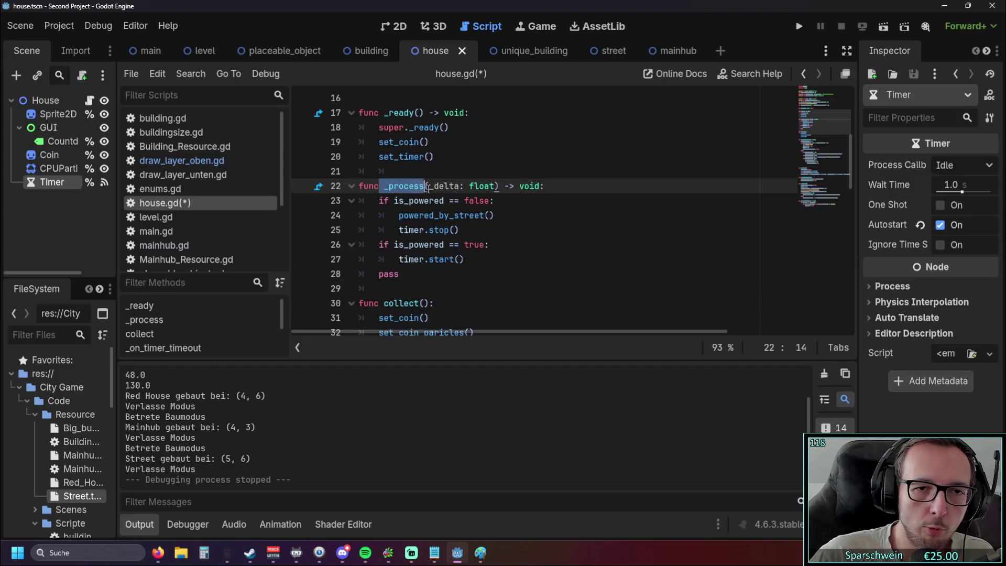
pyautogui.click(492, 261)
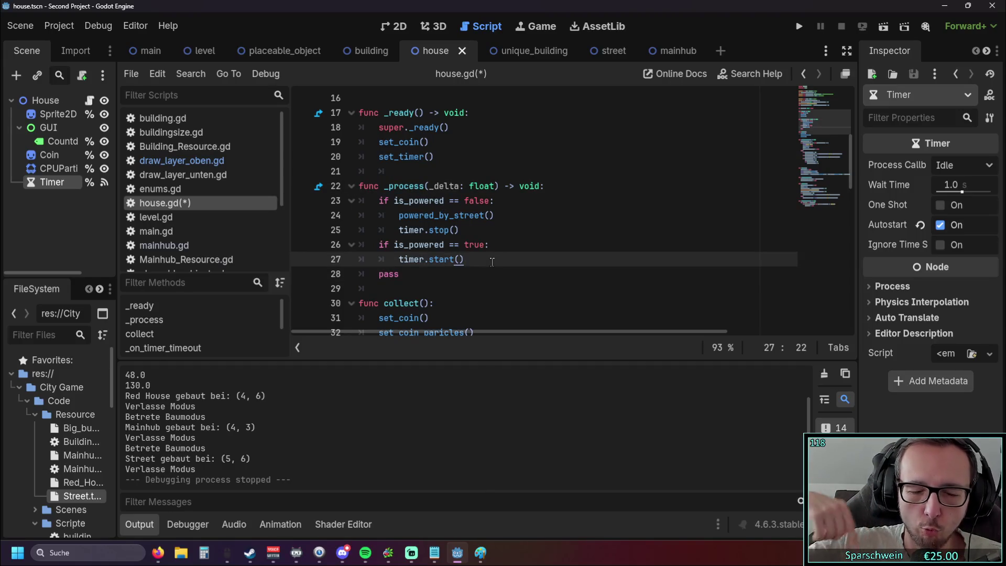
pyautogui.click(513, 245)
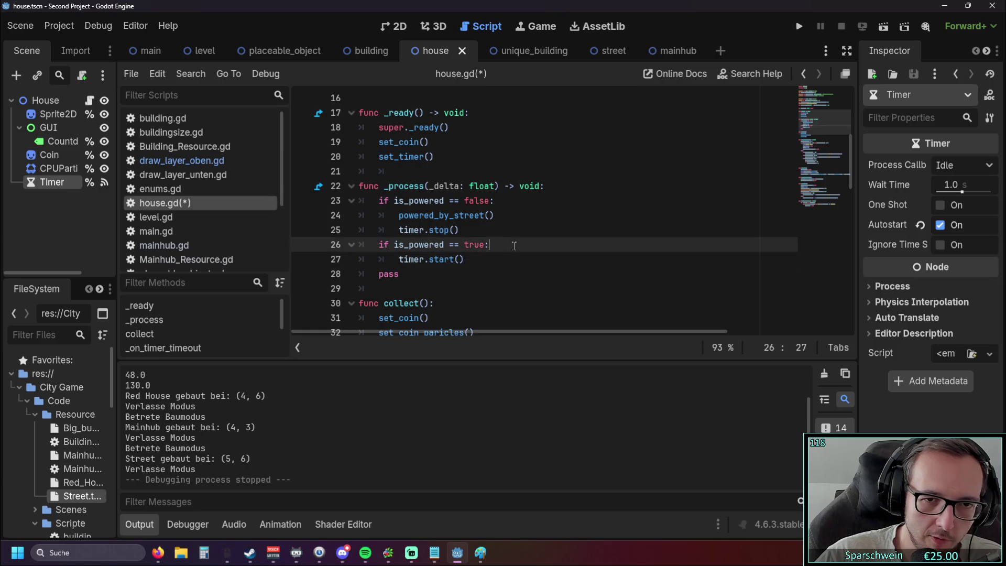
pyautogui.click(797, 29)
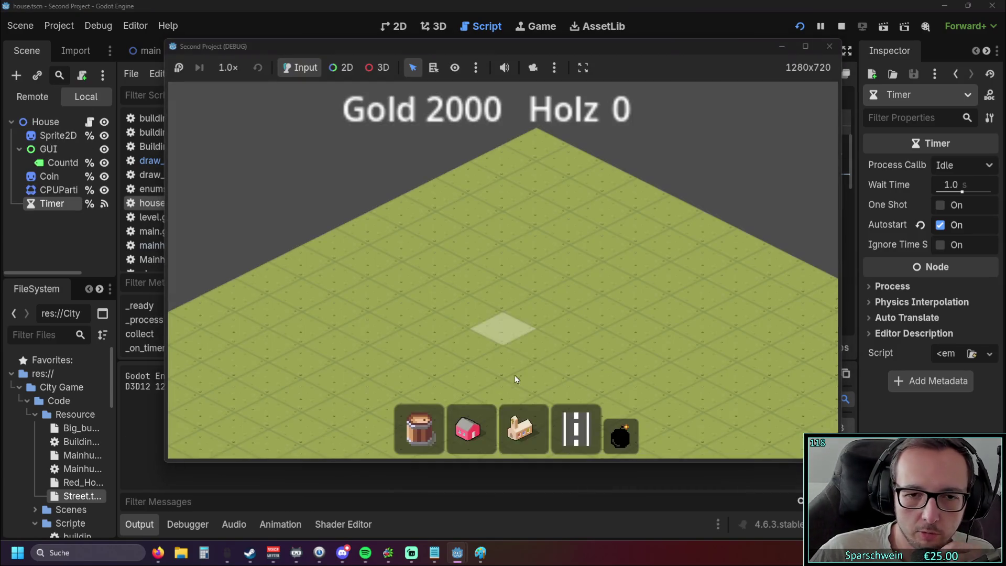
# Place a red house, the church and a street beside the house, then stop the game
pyautogui.click(475, 309)
pyautogui.scroll(2, 515, 331)
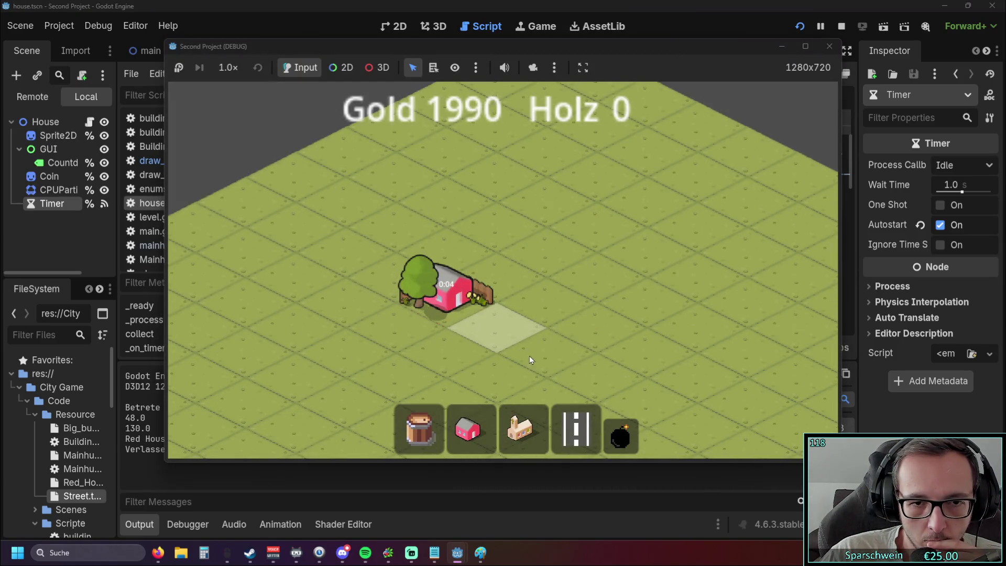
pyautogui.click(529, 429)
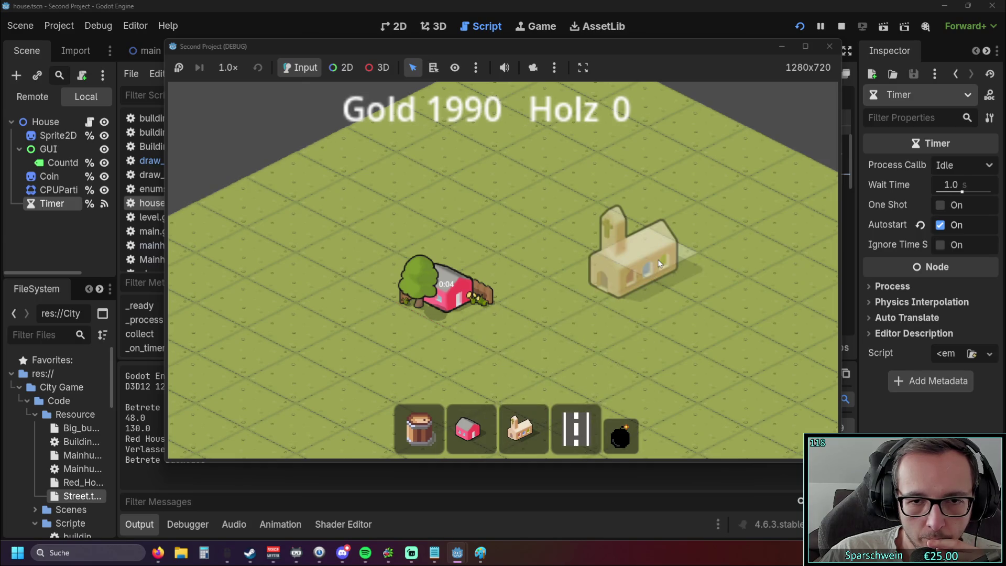
pyautogui.click(629, 371)
pyautogui.click(576, 430)
pyautogui.click(503, 322)
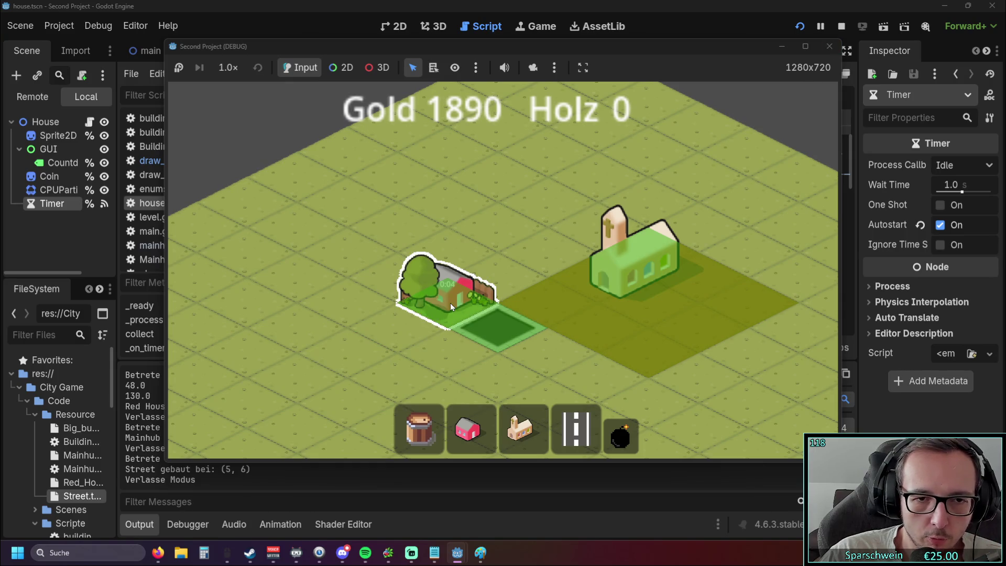
pyautogui.click(829, 46)
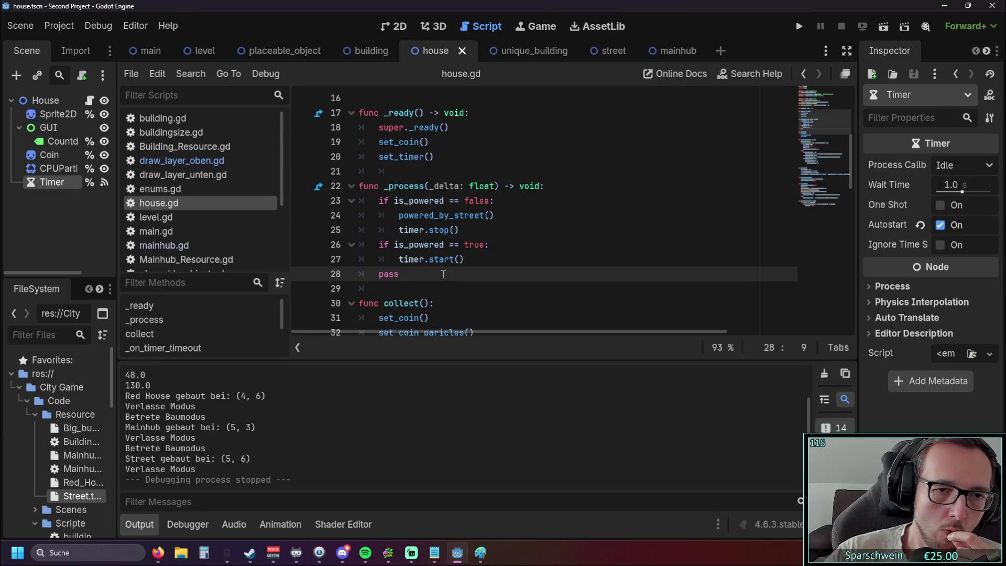
# Delete the is_powered == true branch with timer.start() and pass, then check where is_powered is used
pyautogui.moveTo(425, 270); pyautogui.dragTo(349, 247)
pyautogui.press('BackSpace')
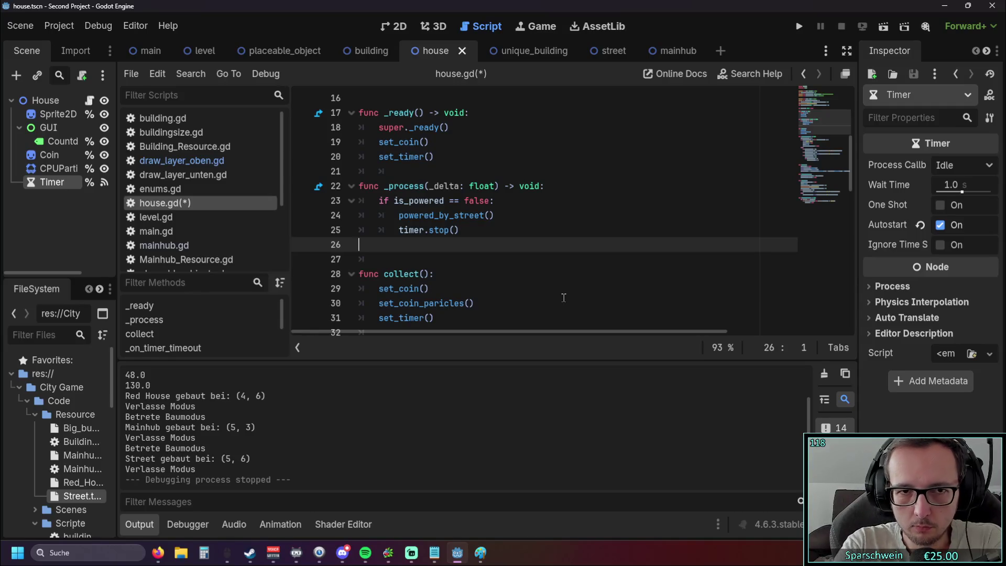
pyautogui.scroll(1, 487, 243)
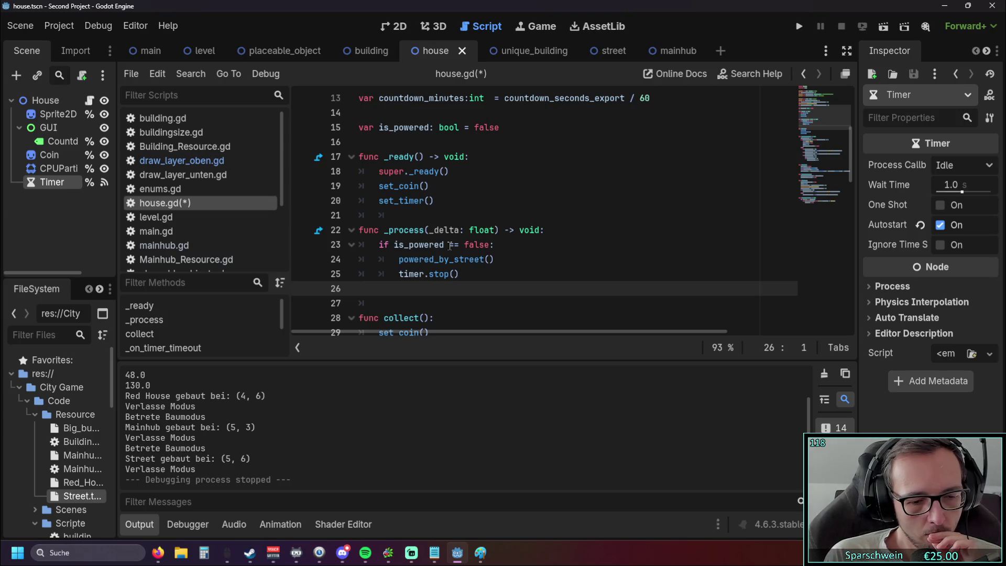
pyautogui.scroll(2, 450, 245)
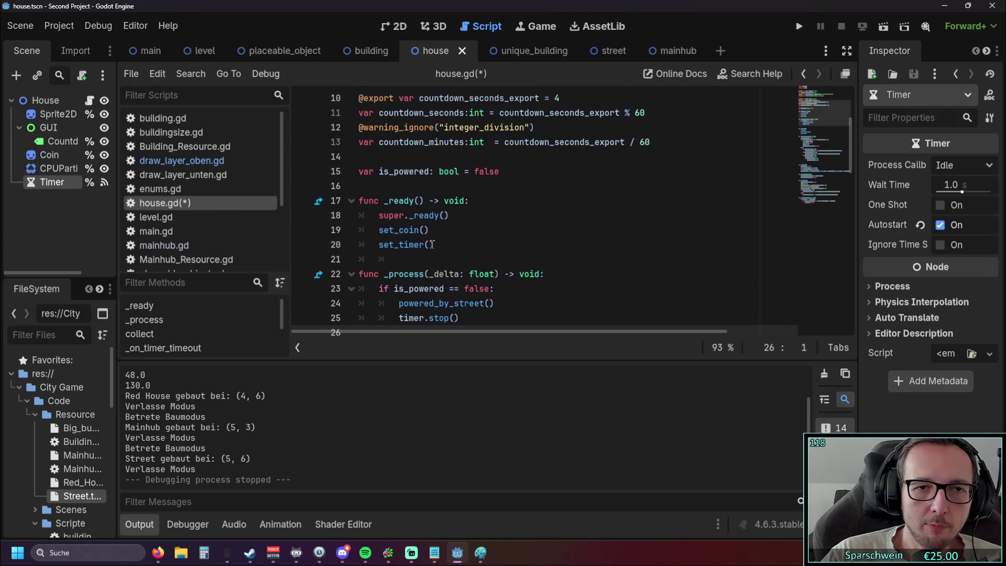
pyautogui.doubleClick(427, 171)
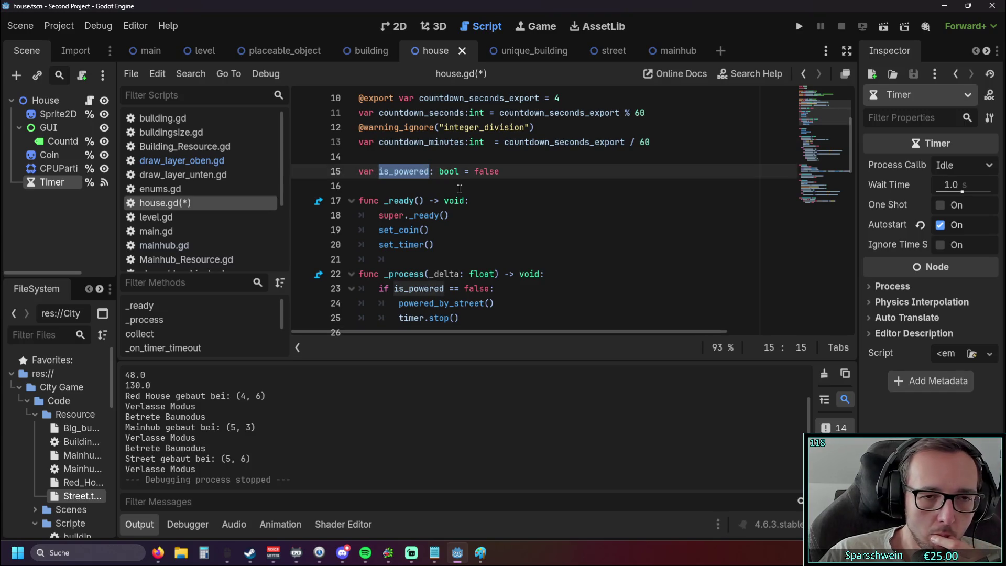
pyautogui.scroll(-3, 460, 189)
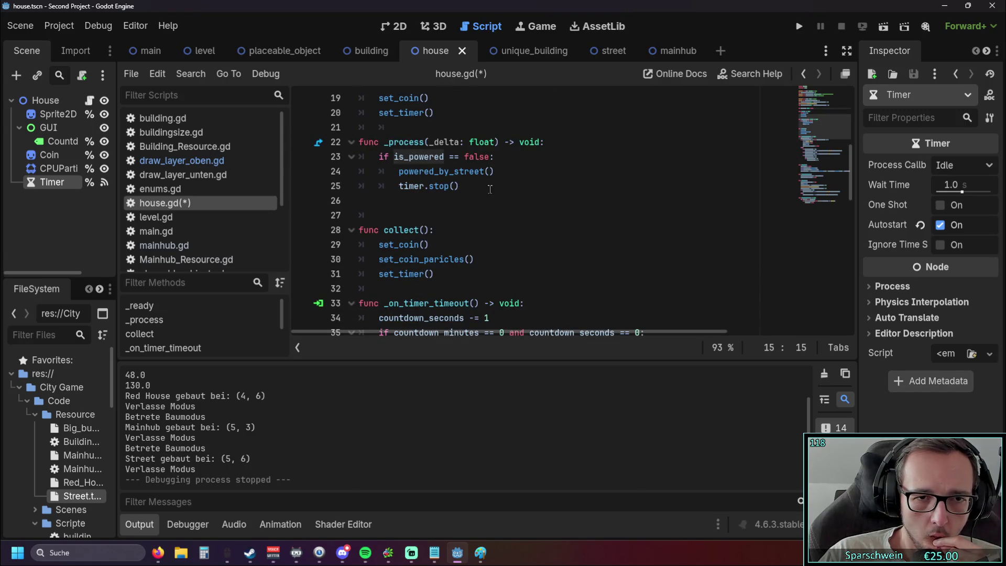
pyautogui.scroll(-2, 490, 189)
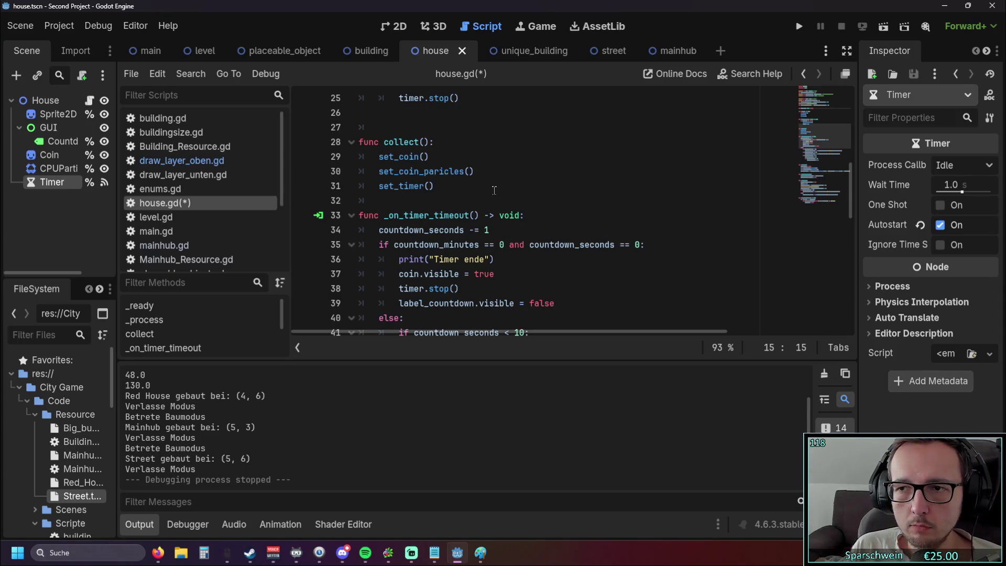
pyautogui.scroll(2, 494, 190)
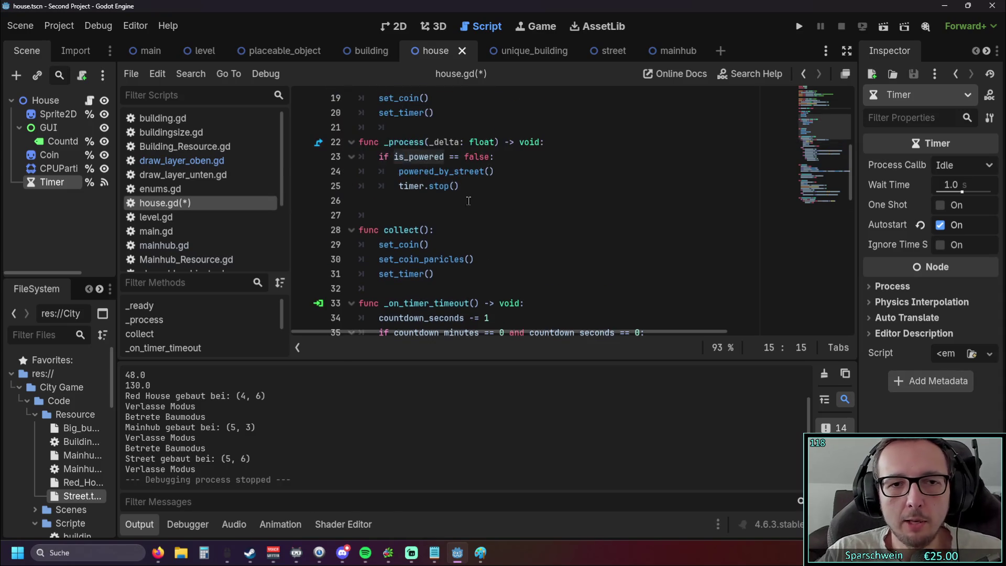
pyautogui.scroll(-14, 494, 189)
pyautogui.click(430, 316)
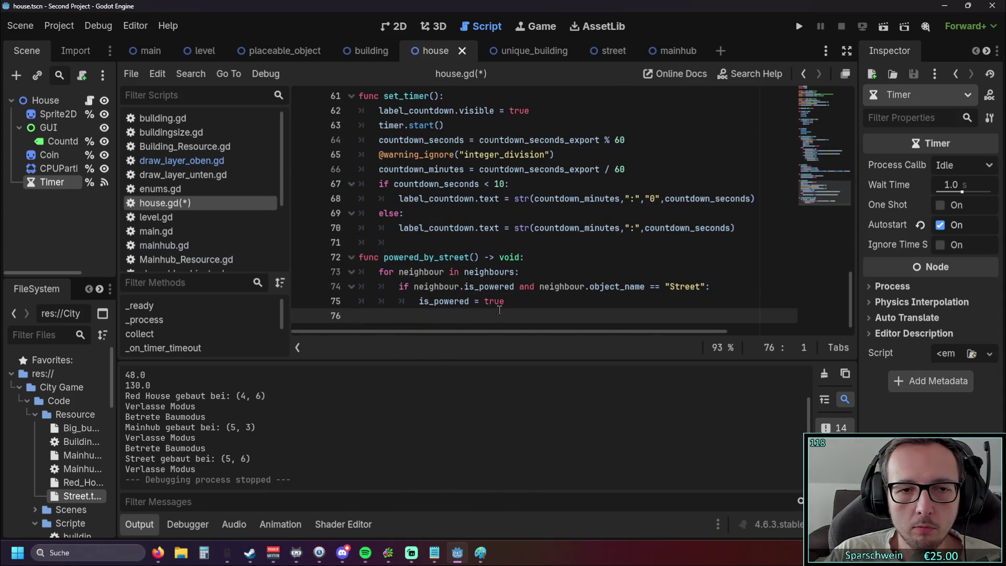
pyautogui.press('Tab')
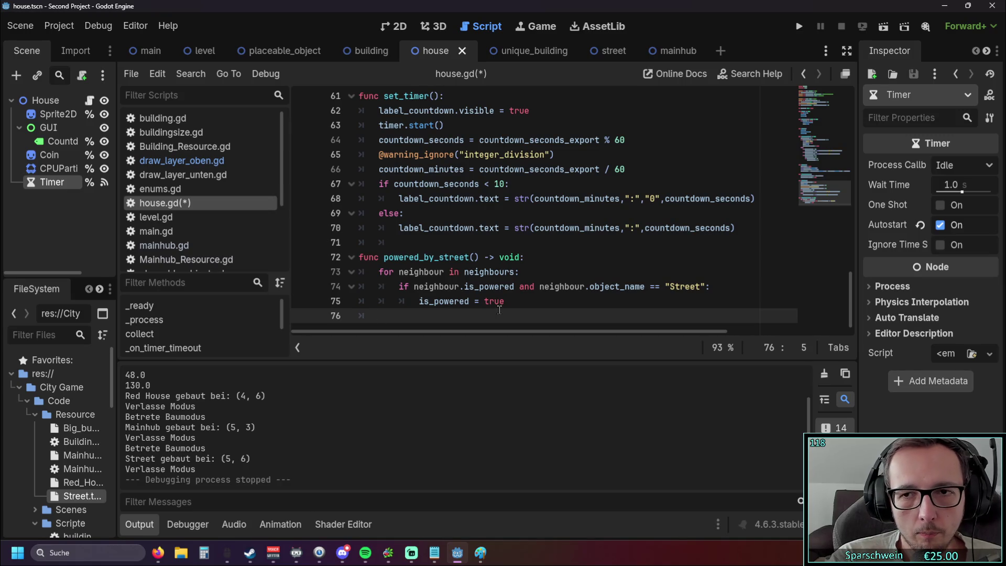
pyautogui.press('BackSpace')
pyautogui.write('timer.')
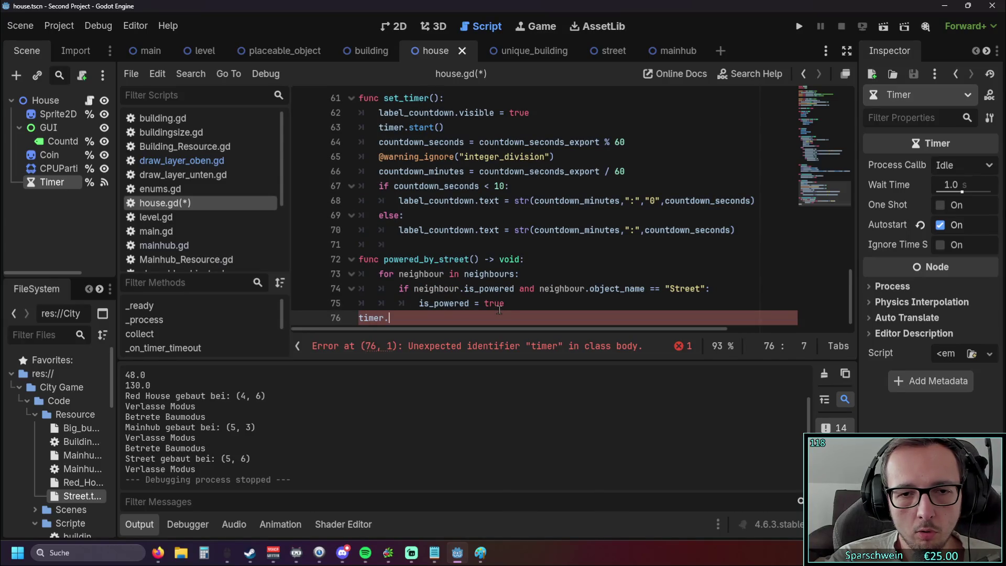
pyautogui.click(360, 317)
pyautogui.press('Tab')
pyautogui.click(418, 315)
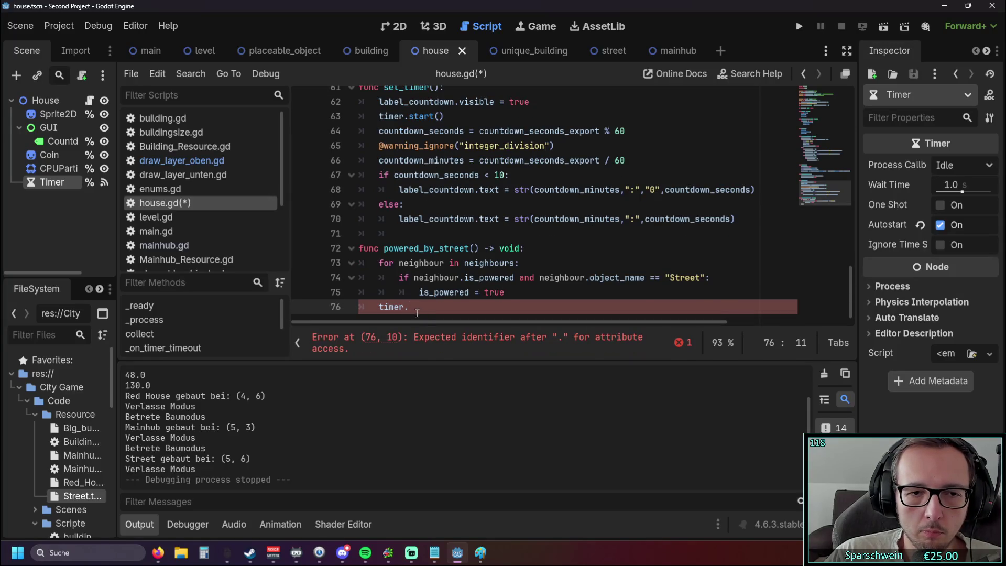
pyautogui.moveTo(419, 314); pyautogui.dragTo(359, 308)
pyautogui.press('BackSpace')
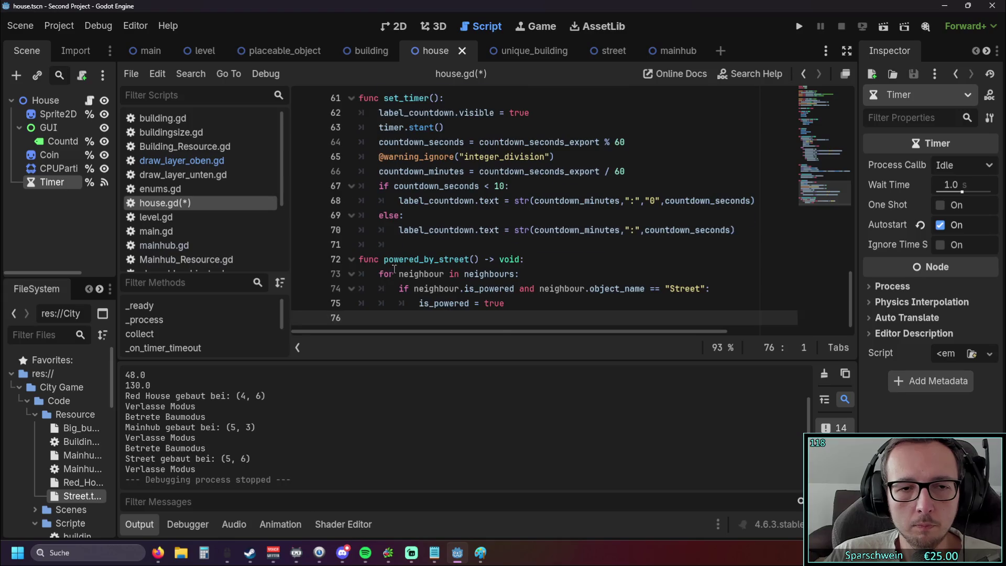
pyautogui.scroll(2, 375, 262)
pyautogui.click(452, 215)
pyautogui.press('Return')
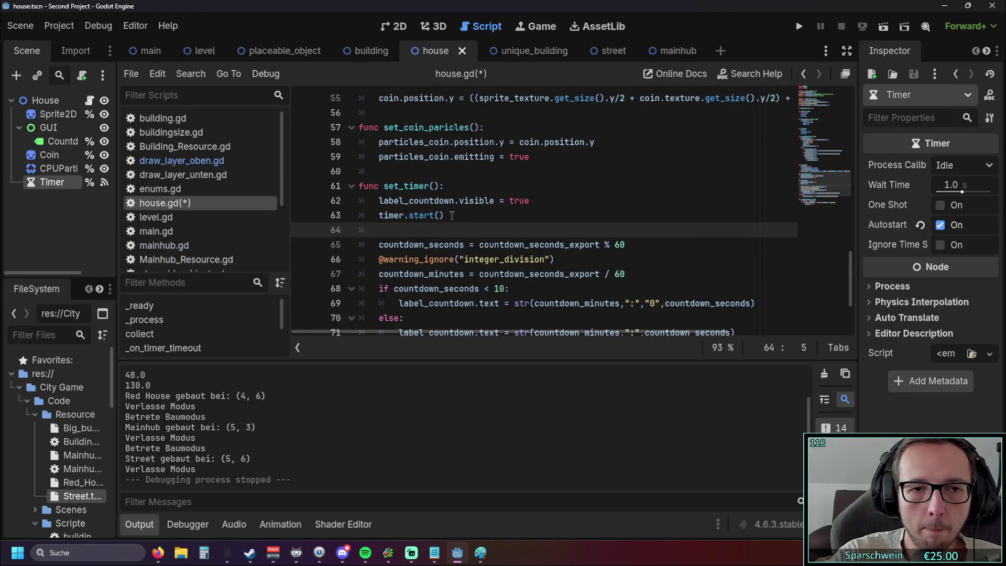
pyautogui.write('timer.')
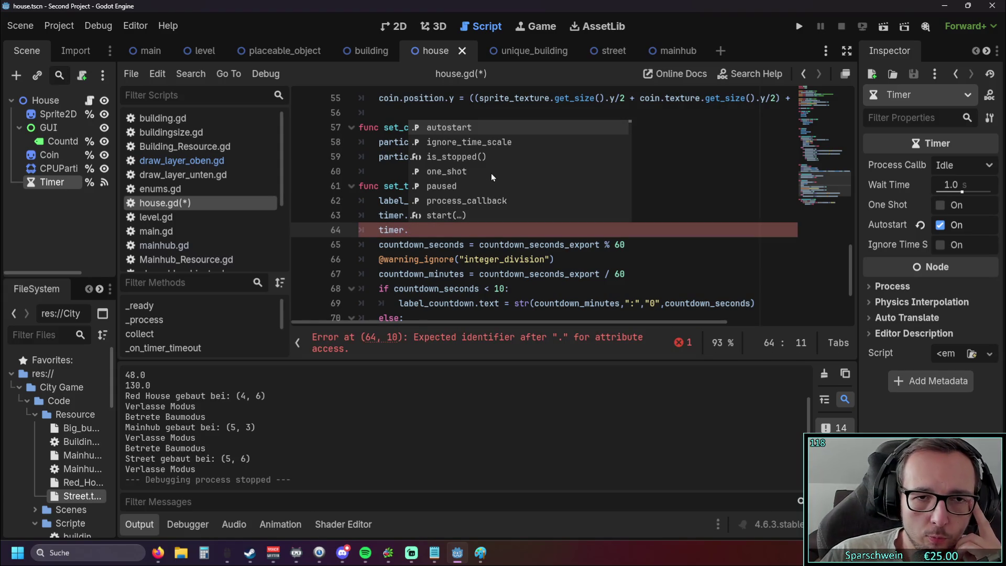
pyautogui.scroll(-3, 490, 174)
pyautogui.scroll(-2, 497, 180)
pyautogui.scroll(1, 497, 181)
pyautogui.scroll(2, 498, 181)
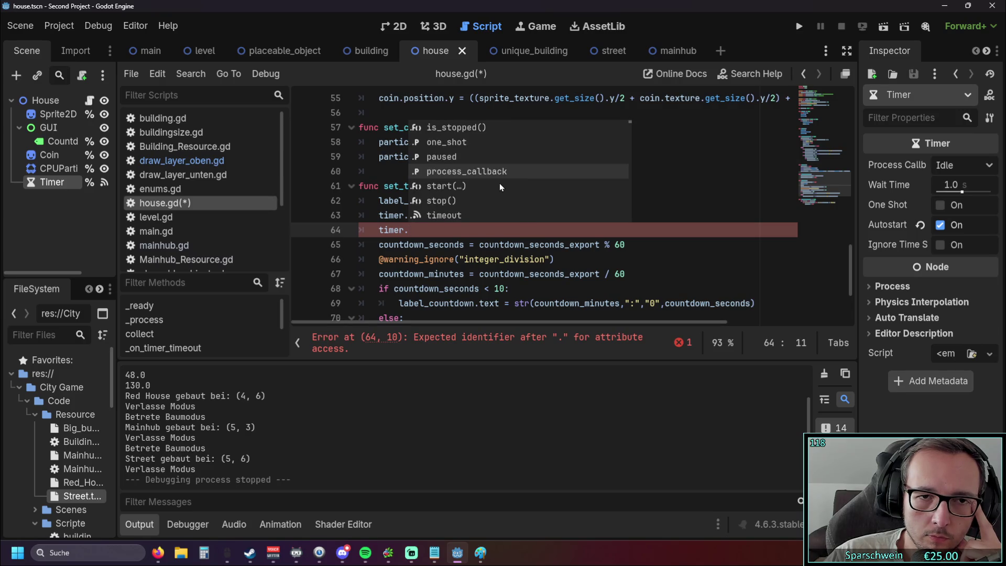
pyautogui.scroll(-6, 499, 184)
pyautogui.scroll(-6, 498, 184)
pyautogui.scroll(12, 498, 184)
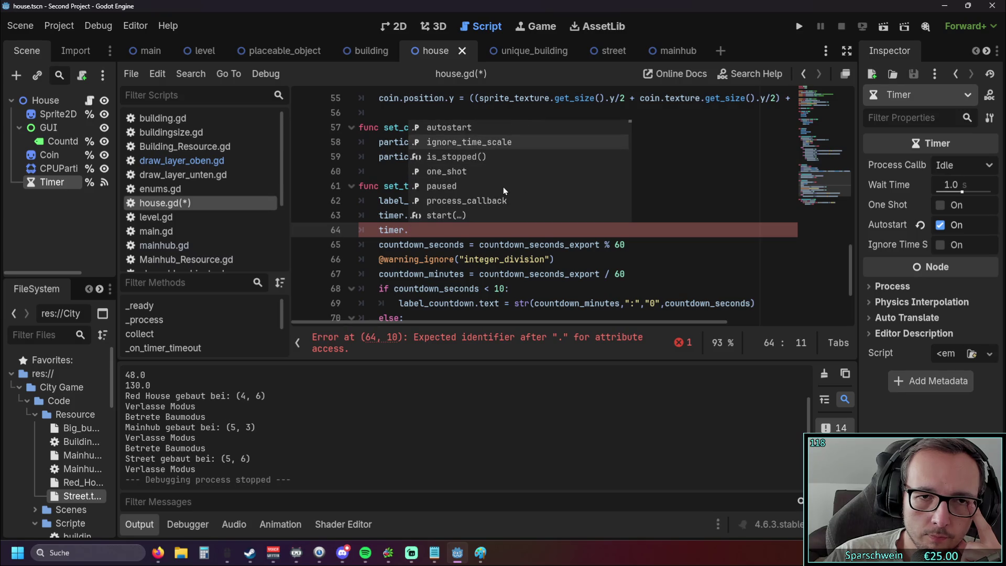
pyautogui.scroll(-9, 516, 186)
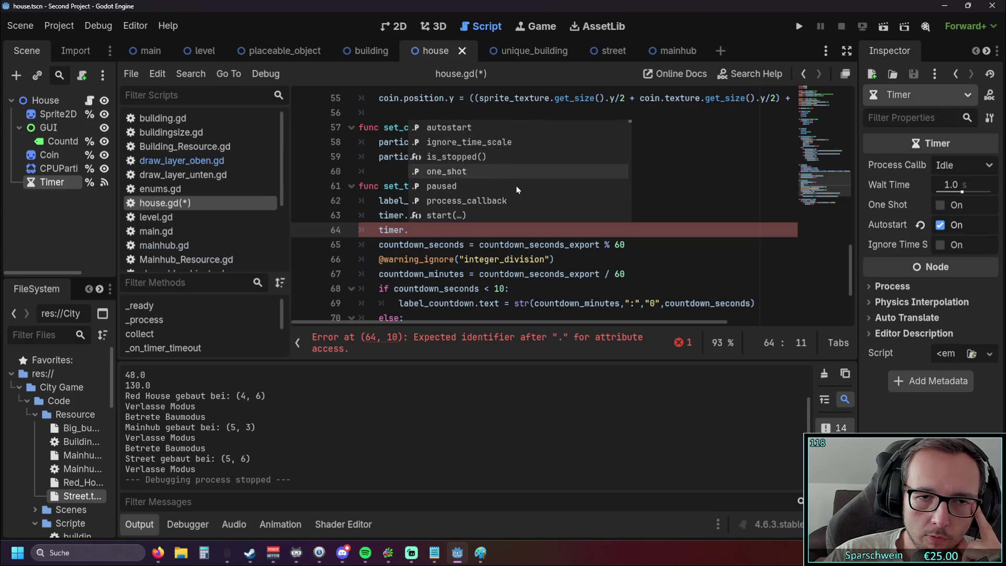
pyautogui.scroll(-11, 517, 186)
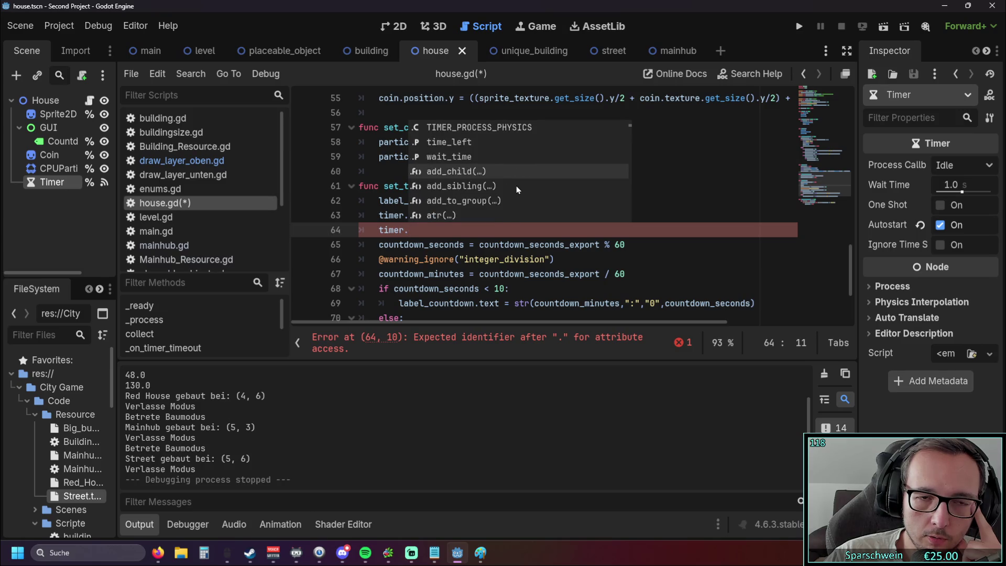
pyautogui.scroll(-10, 516, 185)
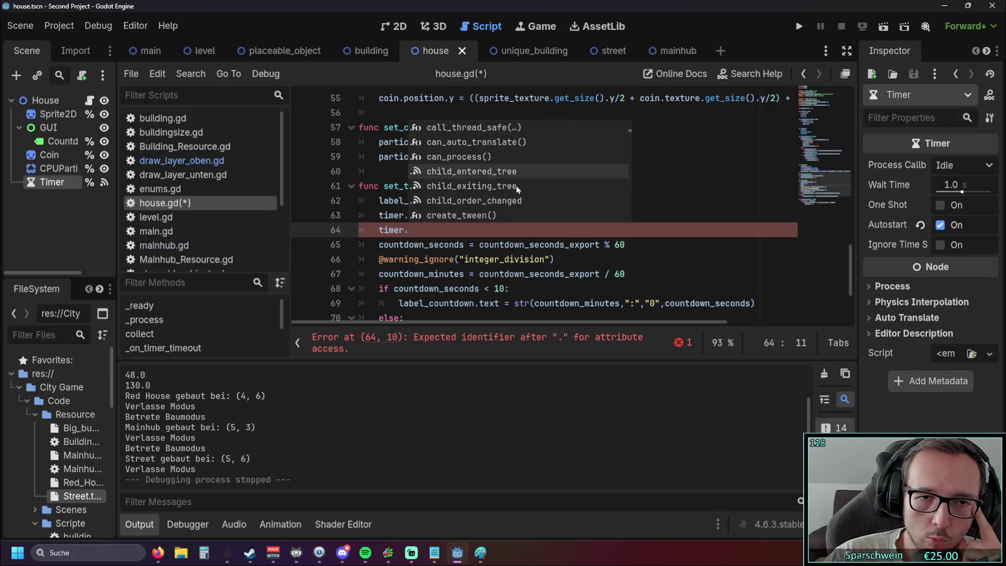
pyautogui.scroll(-7, 516, 186)
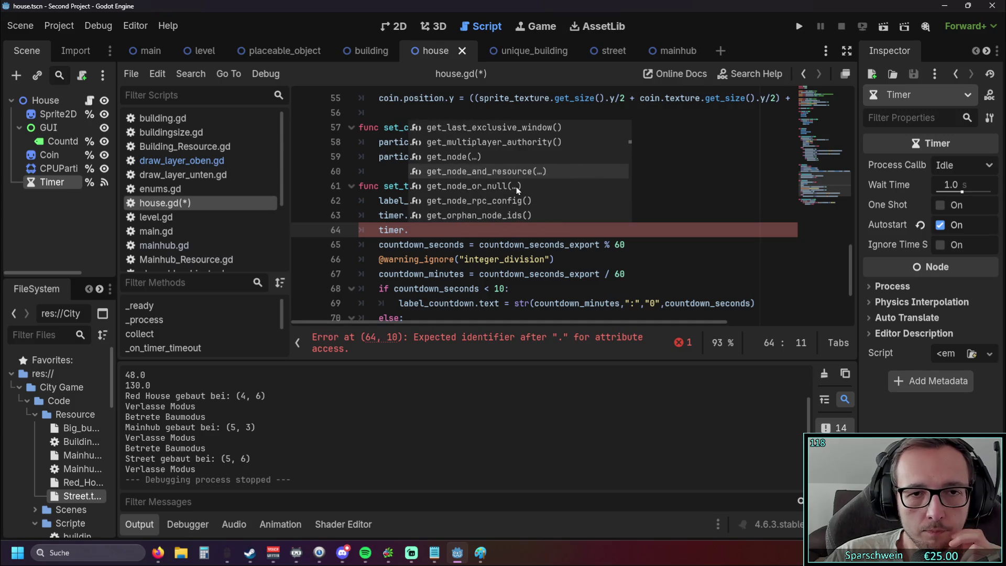
pyautogui.scroll(3, 517, 186)
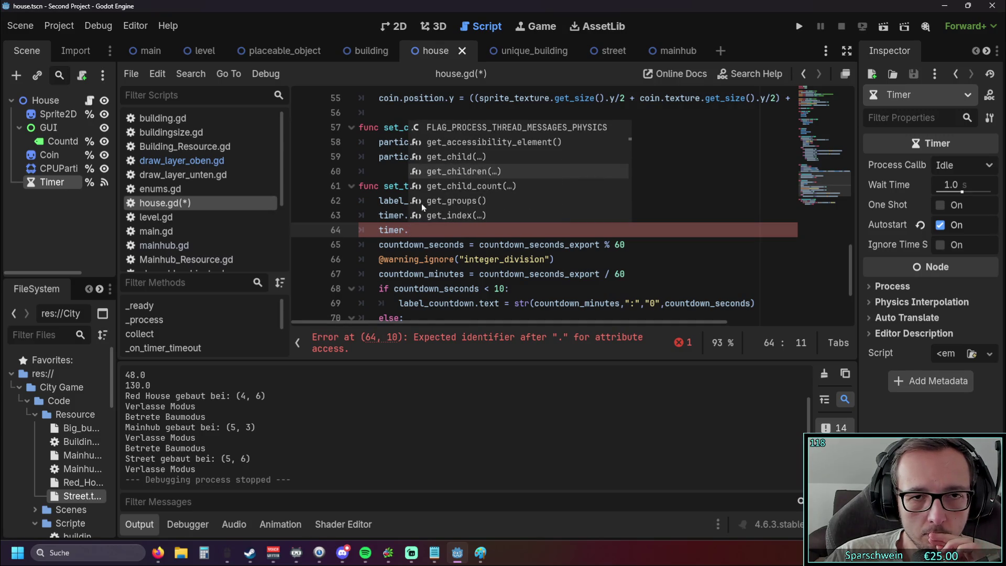
pyautogui.scroll(-8, 524, 188)
pyautogui.scroll(-4, 523, 189)
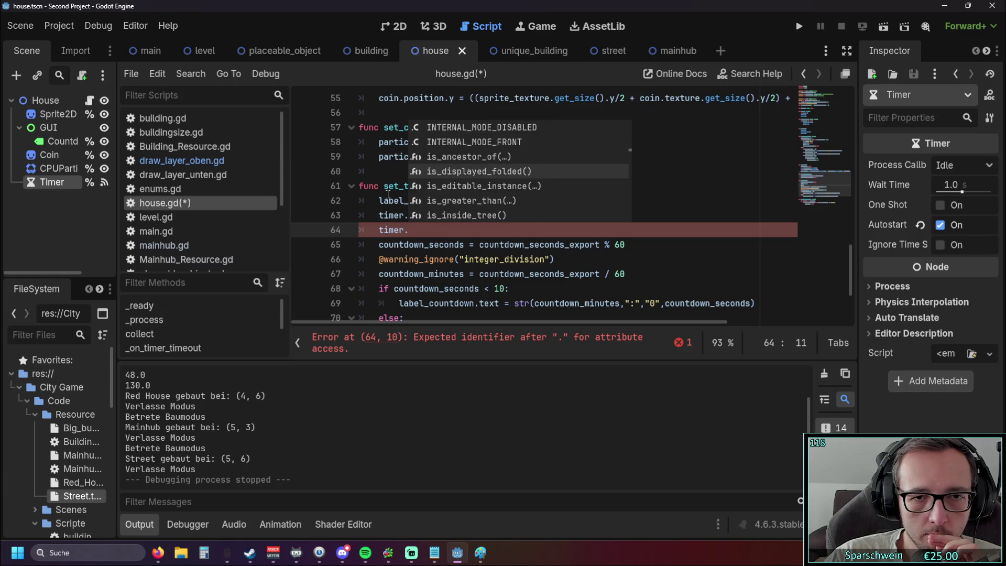
pyautogui.click(375, 200)
pyautogui.moveTo(409, 229); pyautogui.dragTo(325, 238)
pyautogui.press('BackSpace')
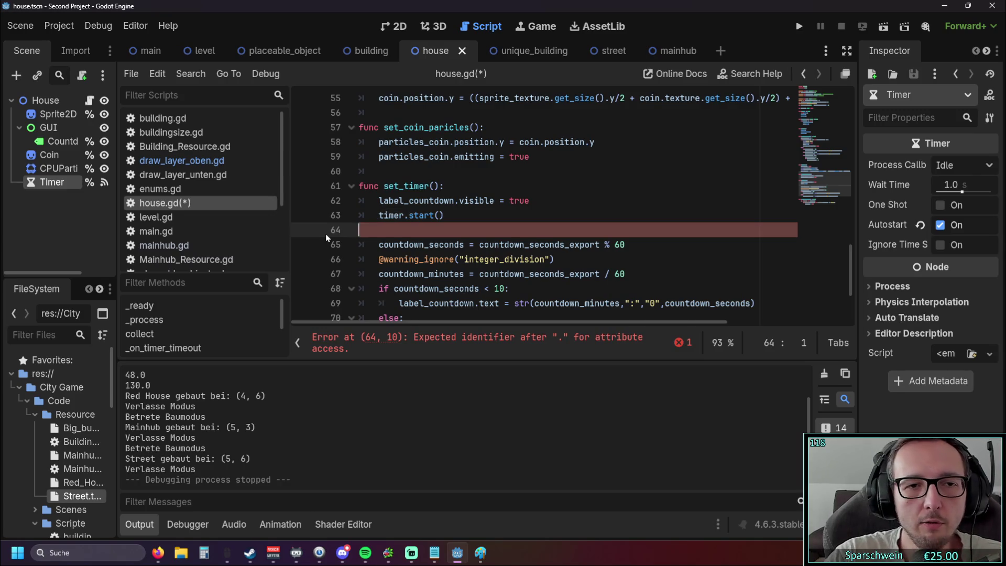
pyautogui.press('BackSpace')
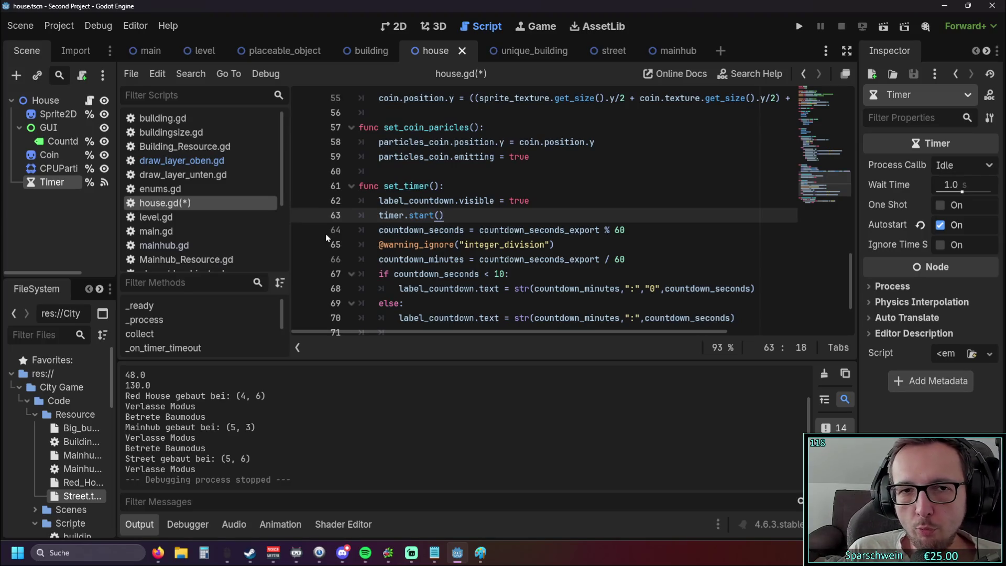
pyautogui.scroll(8, 445, 257)
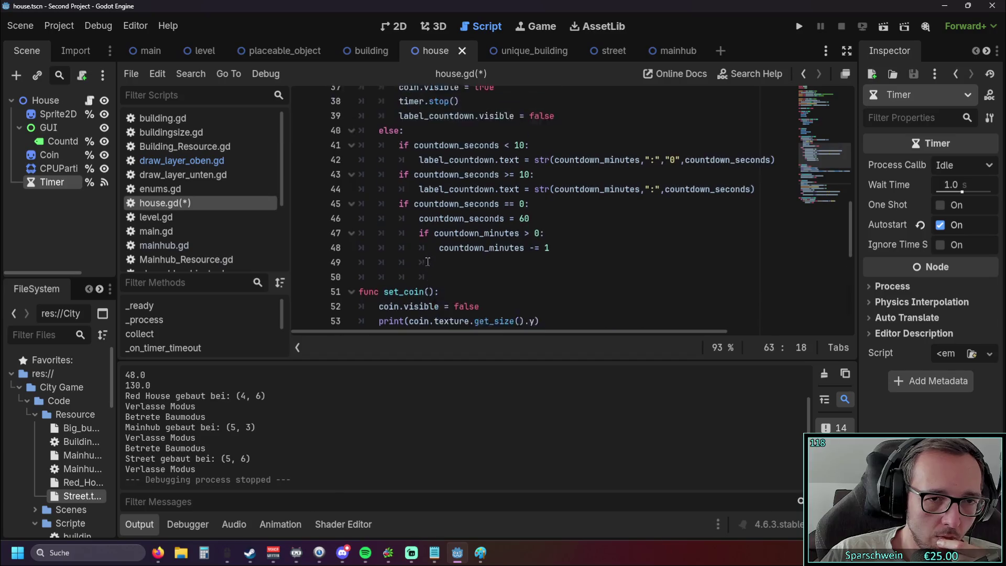
pyautogui.scroll(6, 444, 256)
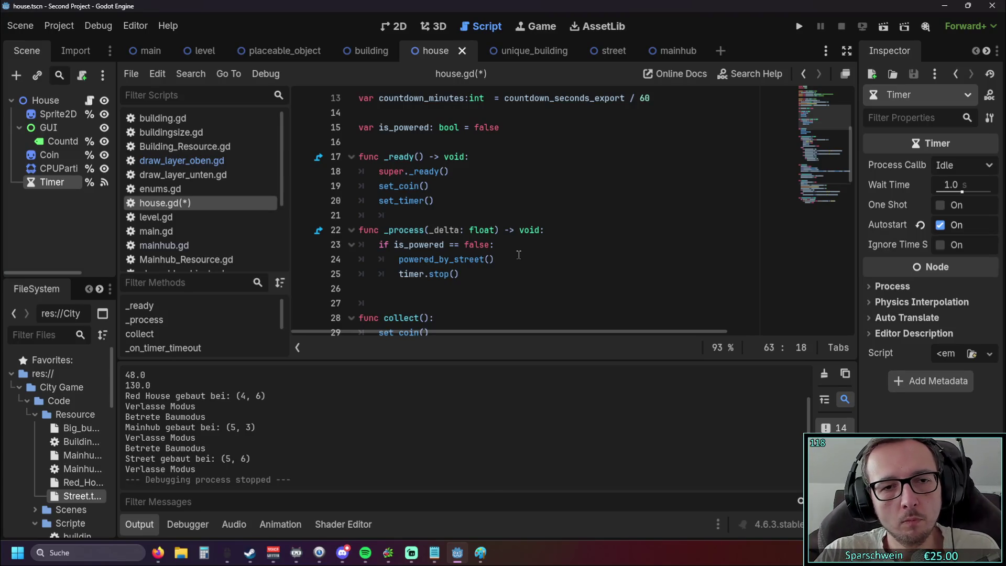
pyautogui.scroll(-1, 520, 254)
pyautogui.scroll(-4, 520, 254)
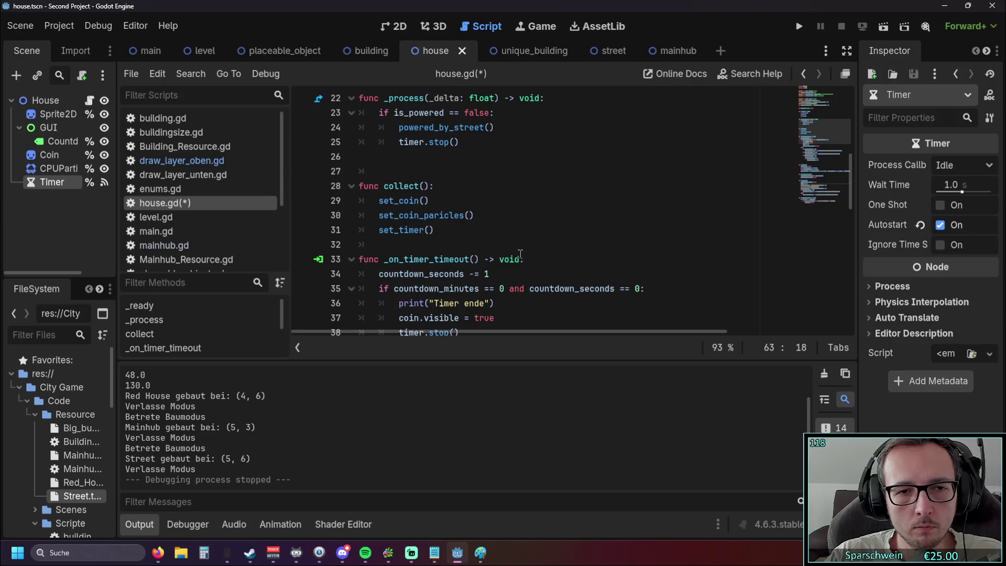
pyautogui.scroll(4, 520, 254)
pyautogui.click(438, 200)
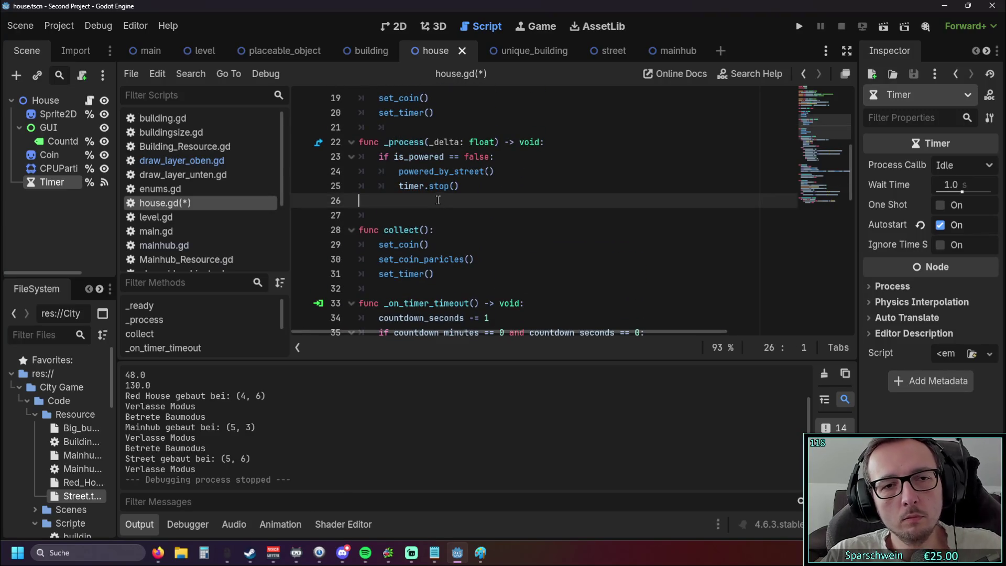
pyautogui.press('Tab')
pyautogui.write('if ')
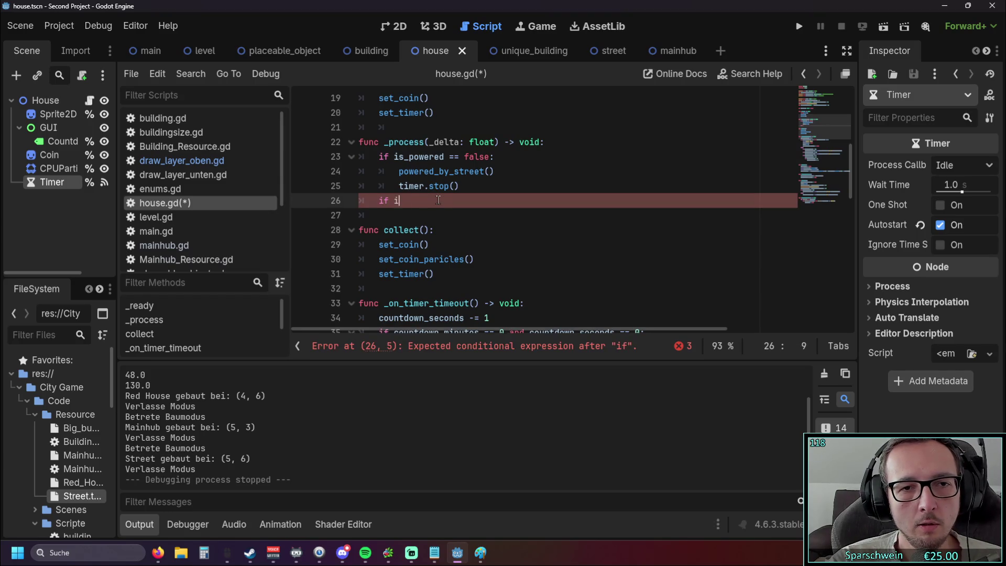
pyautogui.write('is:pow')
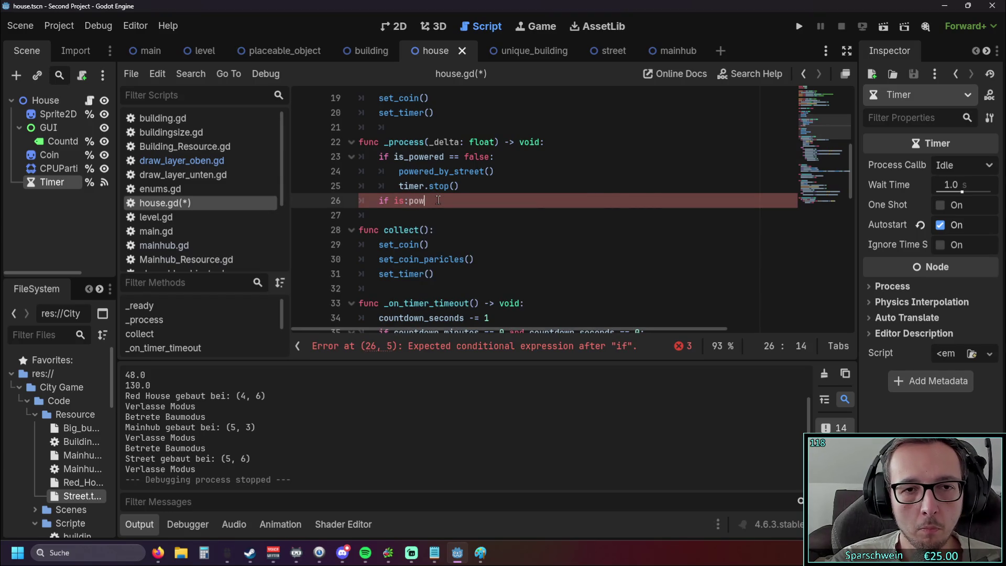
pyautogui.press('BackSpace')
pyautogui.press('BackSpace')
pyautogui.press('BackSpace')
pyautogui.press('BackSpace')
pyautogui.write('_poi')
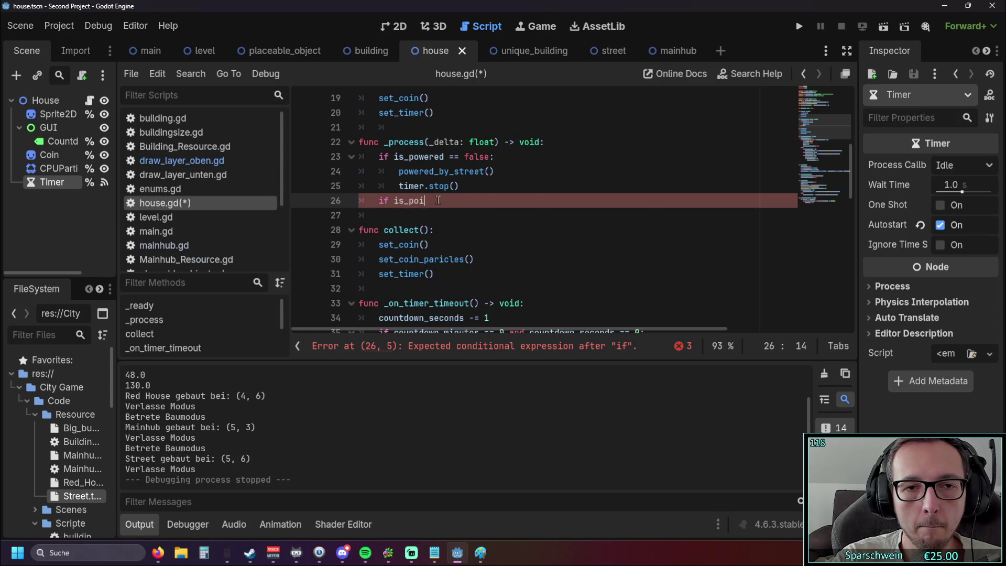
pyautogui.press('BackSpace')
pyautogui.write('wer')
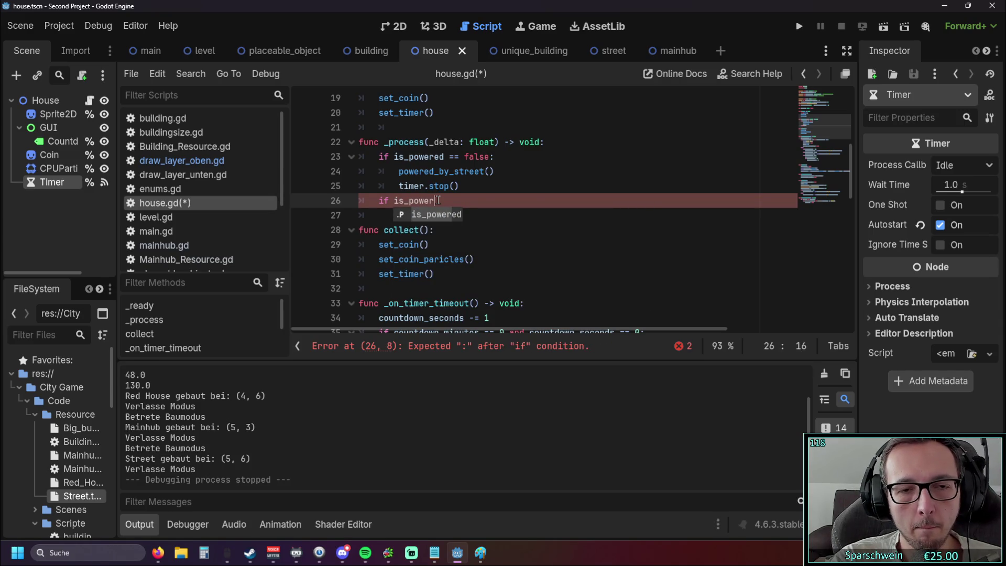
pyautogui.write('ed.')
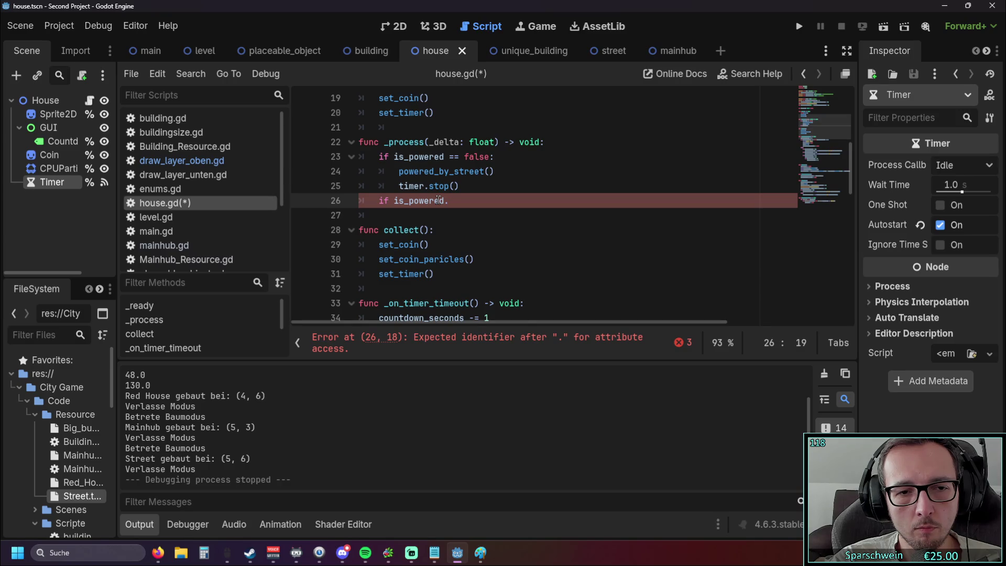
pyautogui.press('BackSpace')
pyautogui.press('BackSpace')
pyautogui.press('BackSpace')
pyautogui.press('BackSpace')
pyautogui.press('BackSpace')
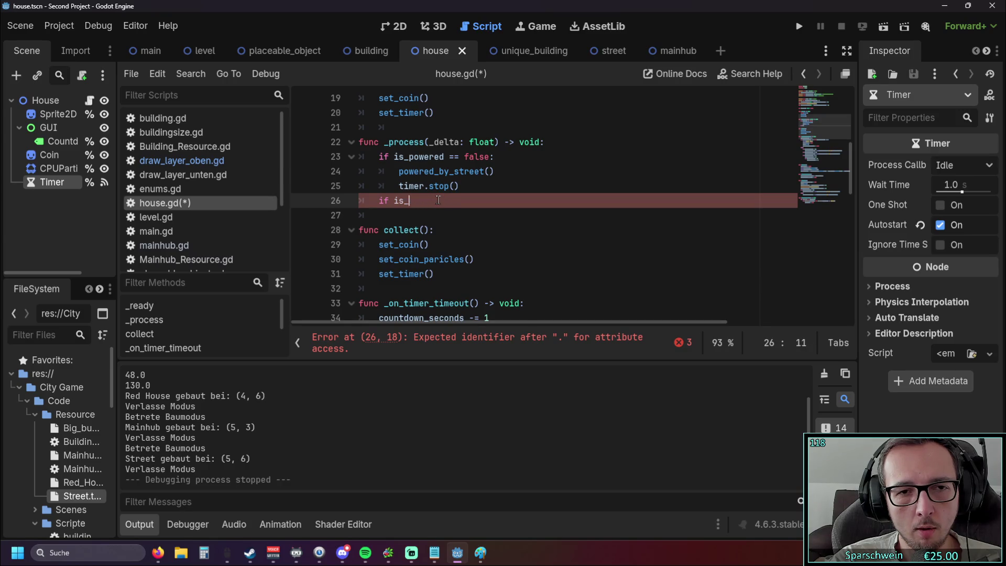
pyautogui.press('BackSpace')
pyautogui.press('BackSpace')
pyautogui.press('BackSpace')
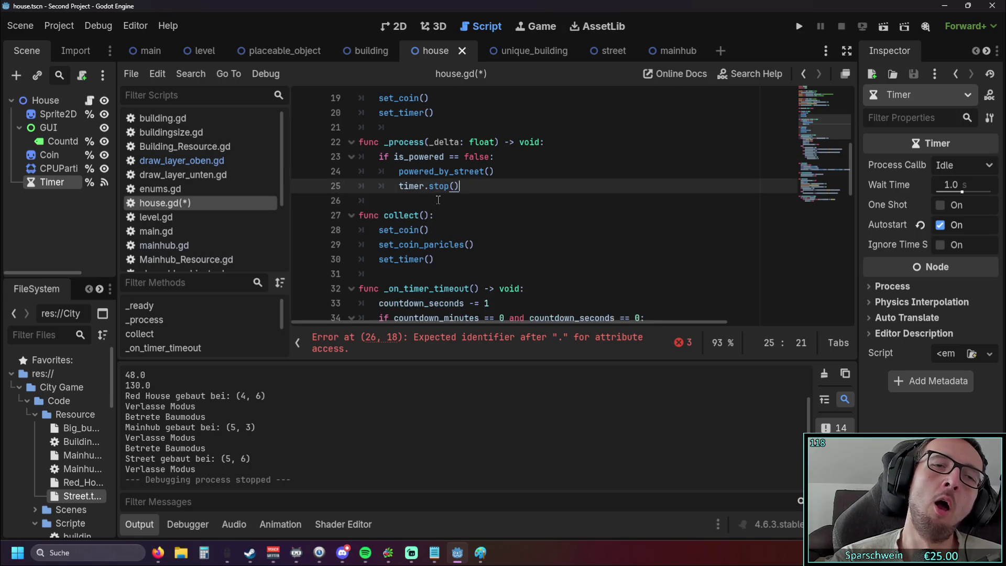
pyautogui.hotkey('alt', 'Tab')
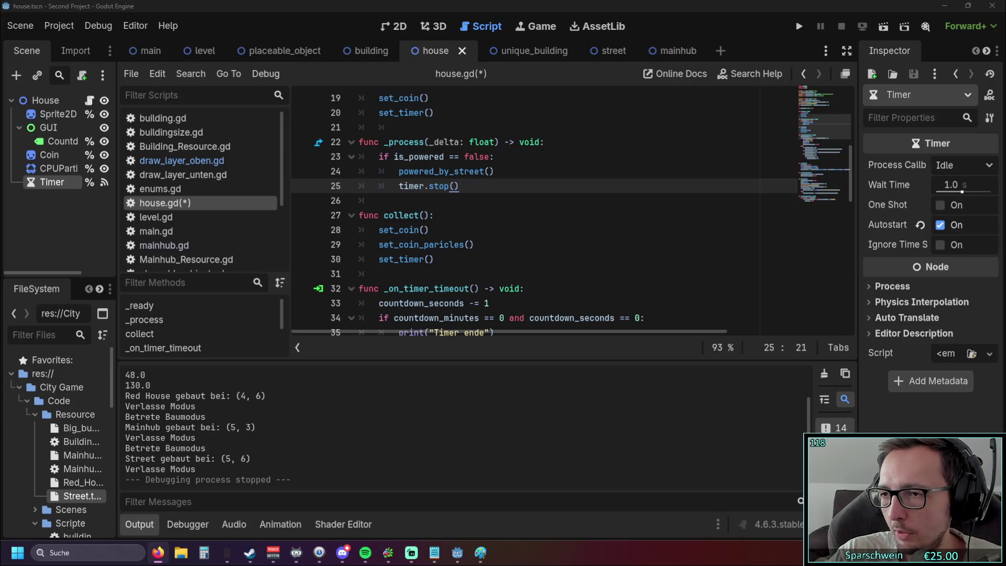
pyautogui.scroll(-13, 448, 320)
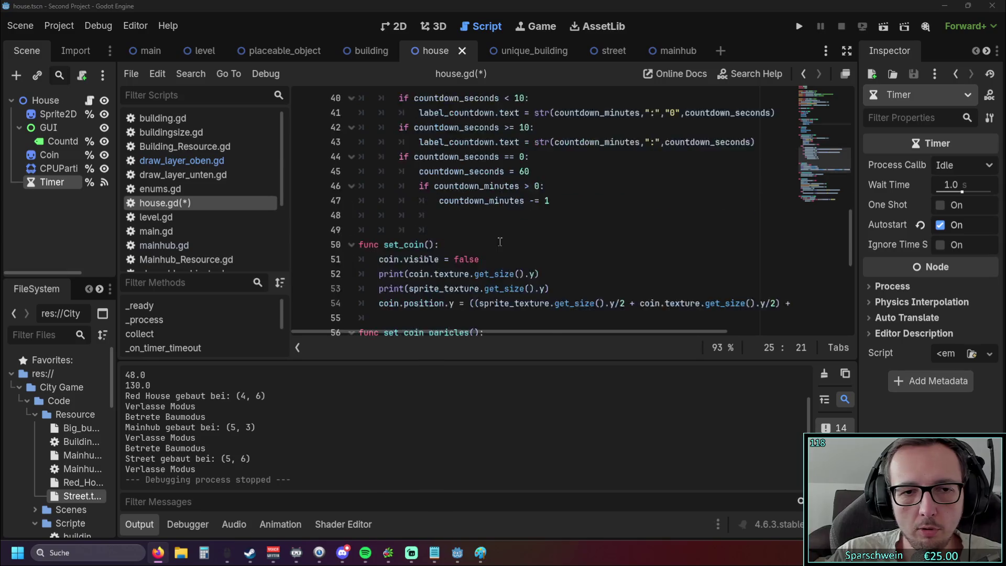
# Paste the mein_wert setter example with meine_funktion() below powered_by_street()
pyautogui.click(448, 321)
pyautogui.write('extends Node  # Die Variable mit integriertem Setter var mein_wert: int = 0: \tset(neuer_wert): \t\t# Prüfen, ob sich der Wert tatsächlich geändert hat (optional) \t\tif mein_wert != neuer_wert: \t\t\tmein_wert = neuer_wert # Wert im Skript aktualisieren \t\t\tmeine_funktion()       # Funktion einmalig ausführen  func meine_funktion() -> void: \tprint("Der Wert hat sich geändert! Neuer Wert: ", mein_wert)')
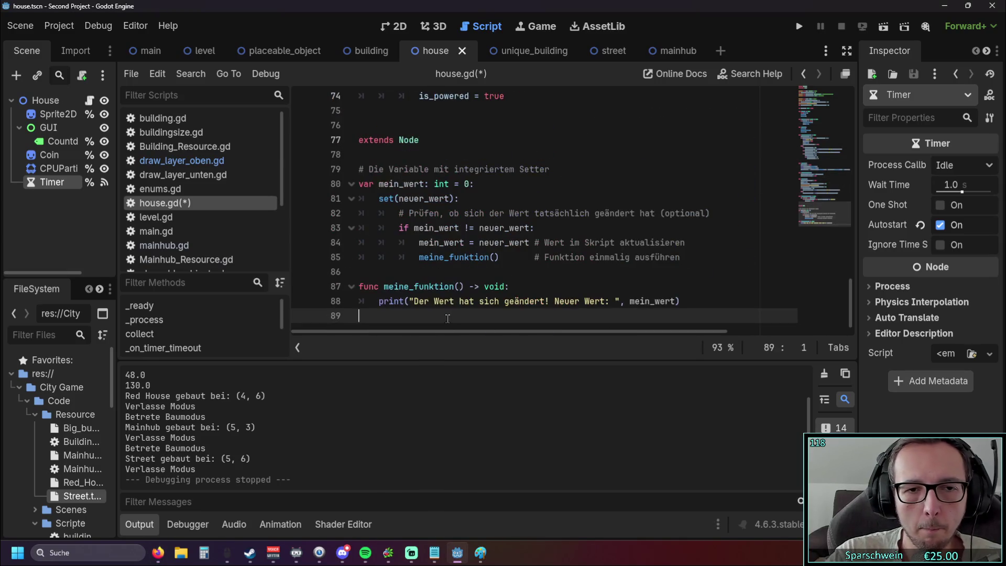
pyautogui.click(407, 260)
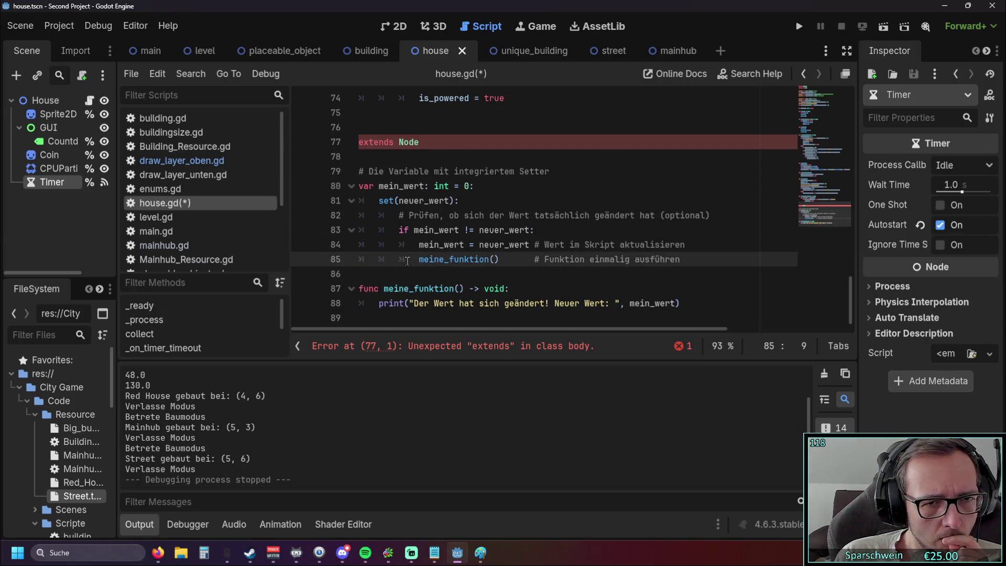
pyautogui.click(615, 177)
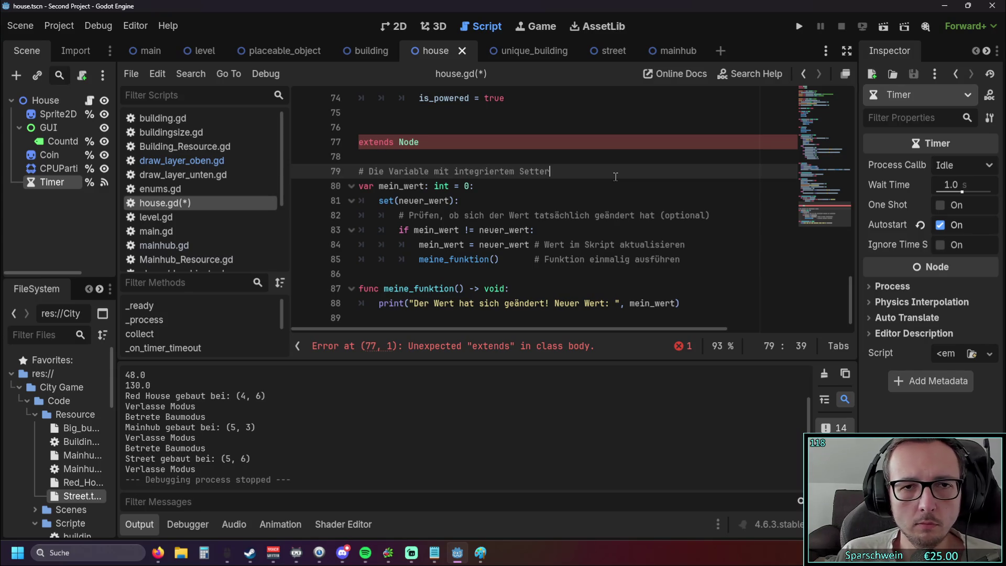
pyautogui.scroll(2, 615, 177)
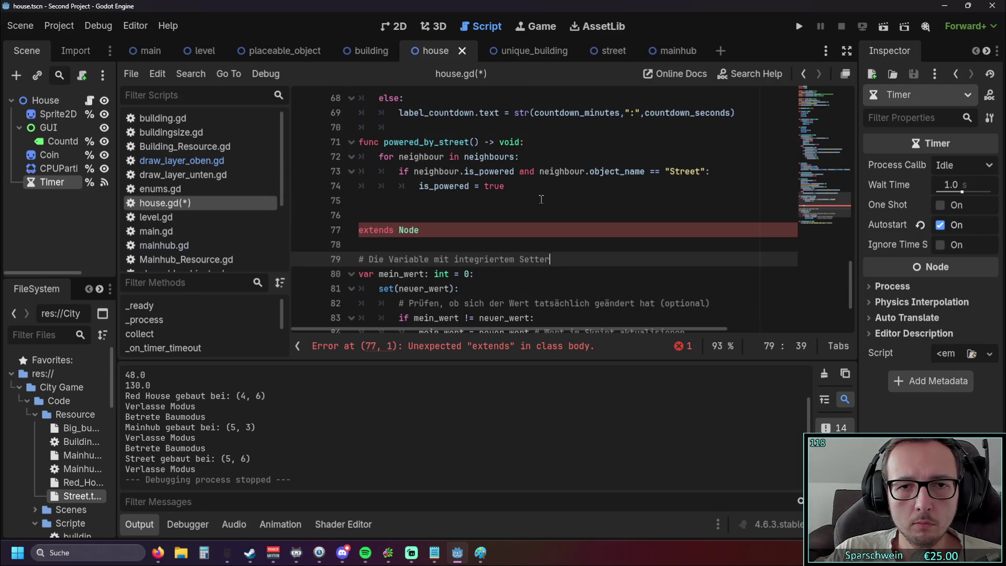
# Delete the stray extends Node line from the pasted code
pyautogui.scroll(-2, 541, 199)
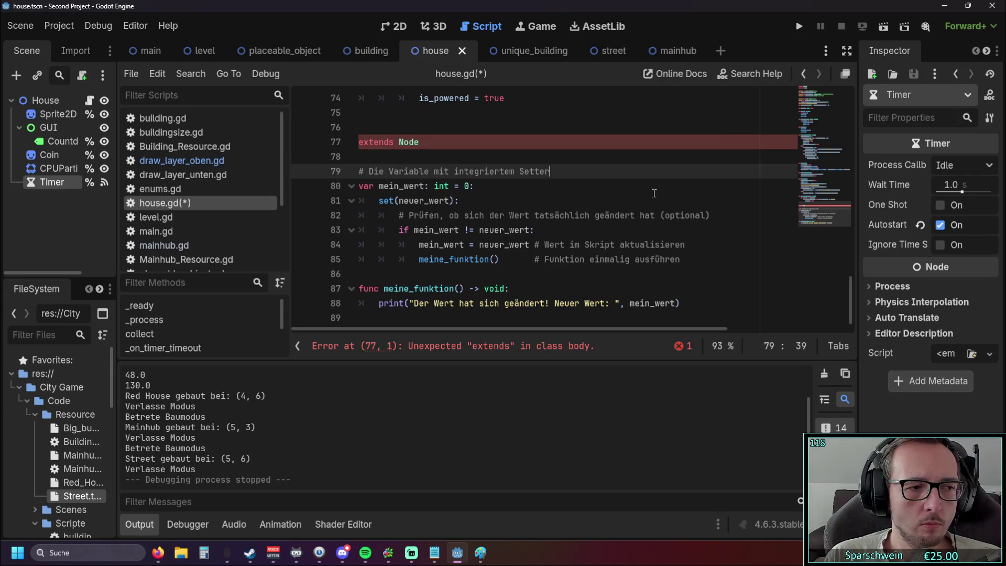
pyautogui.moveTo(691, 312)
pyautogui.mouseDown()
pyautogui.moveTo(359, 167)
pyautogui.moveTo(315, 122)
pyautogui.mouseUp()
pyautogui.hotkey('ctrl', 'shift', 'k')
pyautogui.hotkey('ctrl', 'shift', 'k')
# Cut the example setter block and place the caret after var is_powered
pyautogui.moveTo(686, 301)
pyautogui.mouseDown()
pyautogui.moveTo(341, 138)
pyautogui.moveTo(315, 167)
pyautogui.mouseUp()
pyautogui.hotkey('ctrl', 'c')
pyautogui.press('BackSpace')
pyautogui.scroll(20, 463, 190)
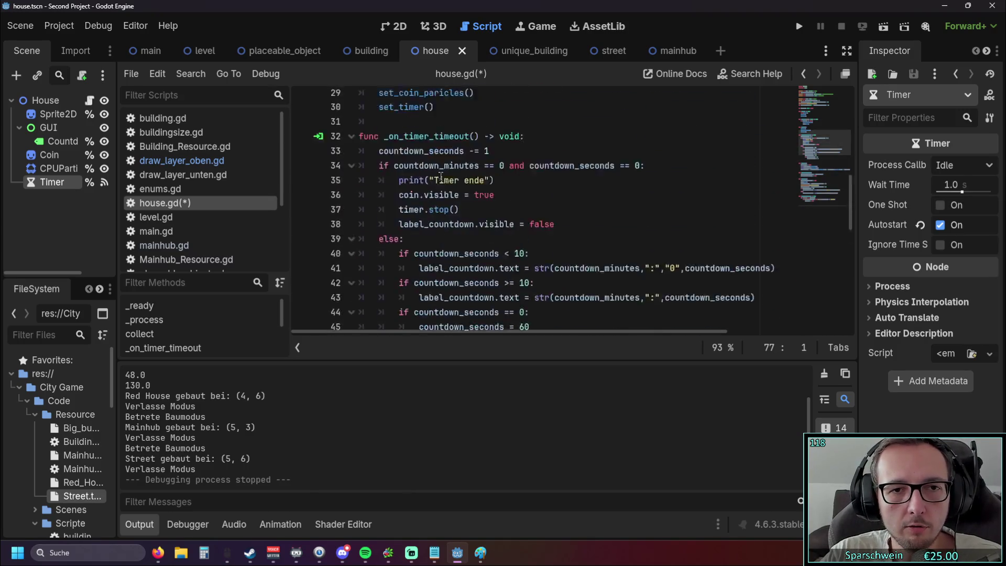
pyautogui.scroll(-4, 463, 190)
pyautogui.scroll(1, 462, 190)
pyautogui.click(508, 172)
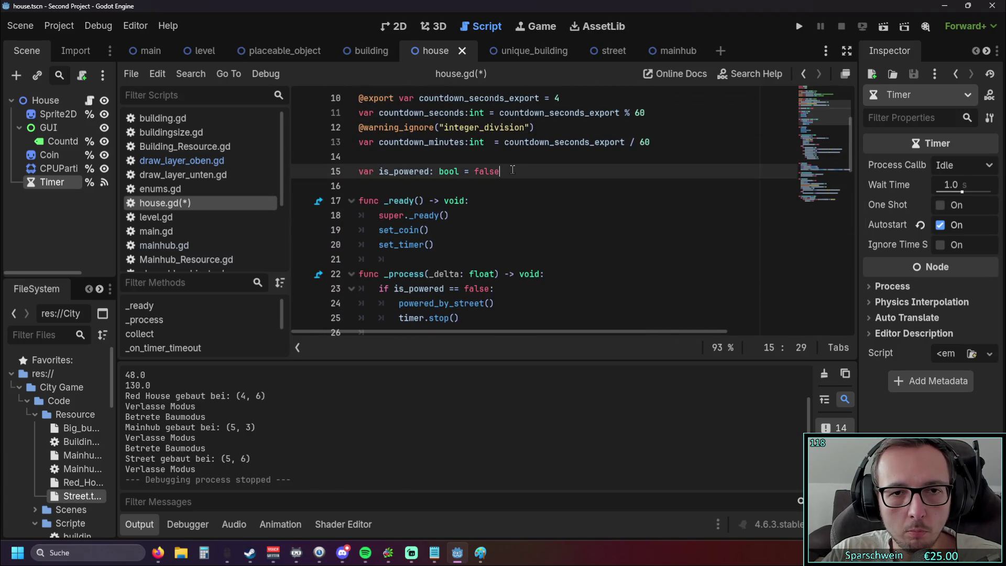
# Paste the setter under is_powered, dropping its comment and swapping mein_wert: int = 0 for is_powered
pyautogui.press('Return')
pyautogui.press('Return')
pyautogui.press('Return')
pyautogui.hotkey('ctrl', 'v')
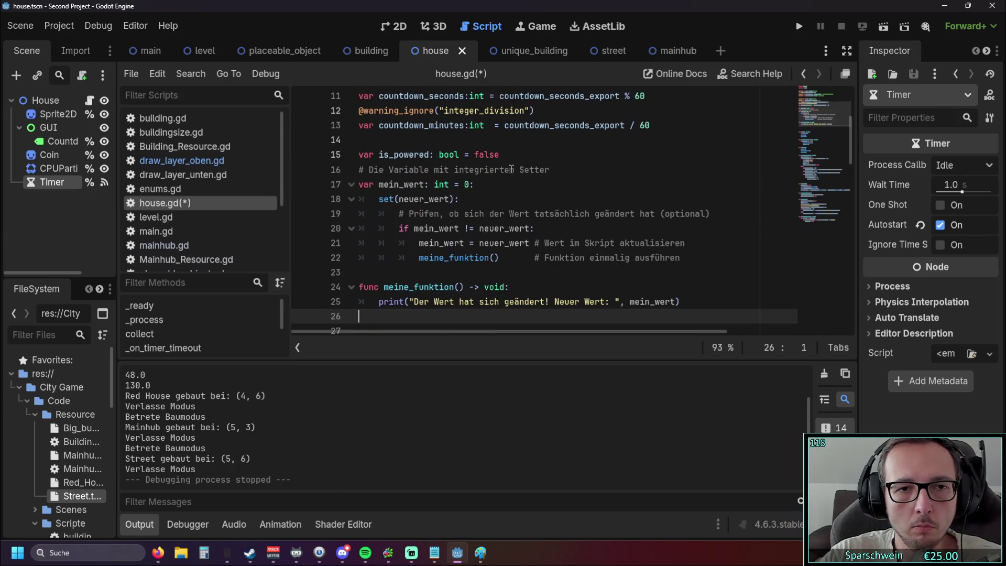
pyautogui.moveTo(558, 166)
pyautogui.mouseDown()
pyautogui.moveTo(360, 165)
pyautogui.moveTo(348, 175)
pyautogui.moveTo(437, 155)
pyautogui.moveTo(501, 154)
pyautogui.mouseUp()
pyautogui.press('BackSpace')
pyautogui.press('BackSpace')
pyautogui.click(379, 155)
pyautogui.hotkey('ctrl', 'c')
pyautogui.moveTo(379, 169)
pyautogui.mouseDown()
pyautogui.moveTo(471, 170)
pyautogui.moveTo(438, 156)
pyautogui.moveTo(352, 159)
pyautogui.mouseUp()
pyautogui.hotkey('ctrl', 'v')
pyautogui.press('BackSpace')
pyautogui.press('BackSpace')
# Review the setter's mein_wert and neuer_wert references and select the neuer_wert parameter
pyautogui.click(503, 176)
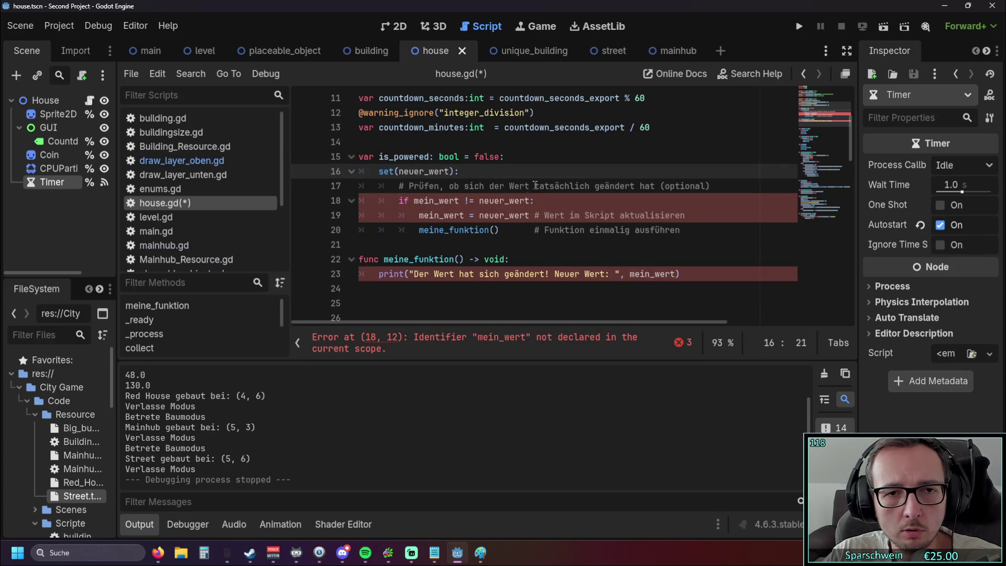
pyautogui.click(510, 200)
pyautogui.click(552, 245)
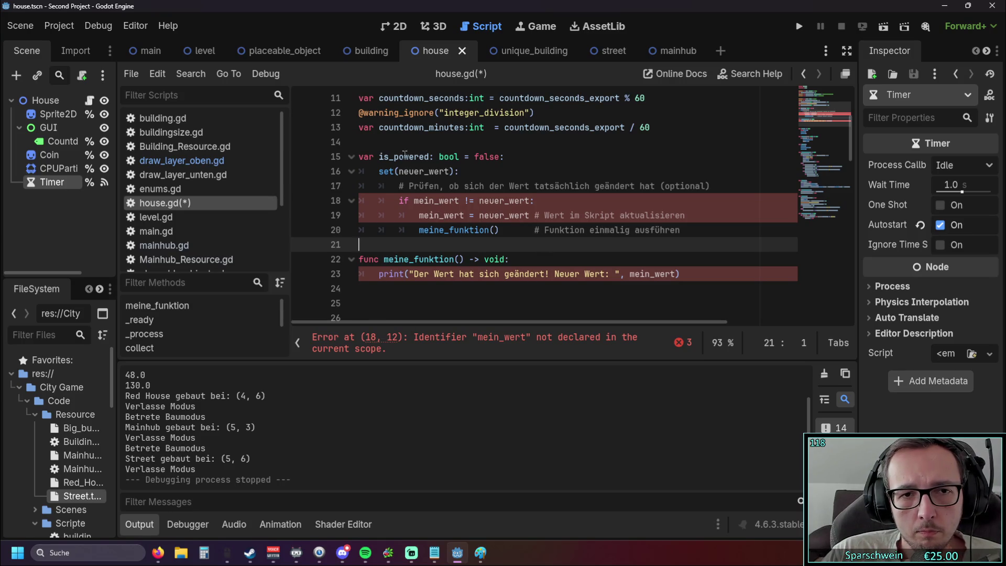
pyautogui.doubleClick(418, 200)
pyautogui.click(484, 185)
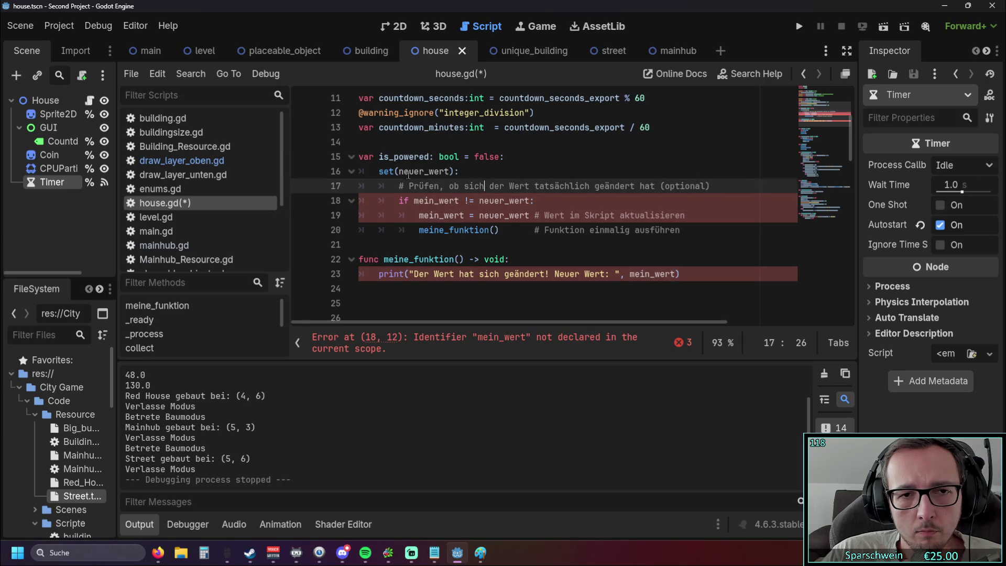
pyautogui.doubleClick(414, 173)
pyautogui.scroll(1, 481, 208)
pyautogui.scroll(-1, 524, 194)
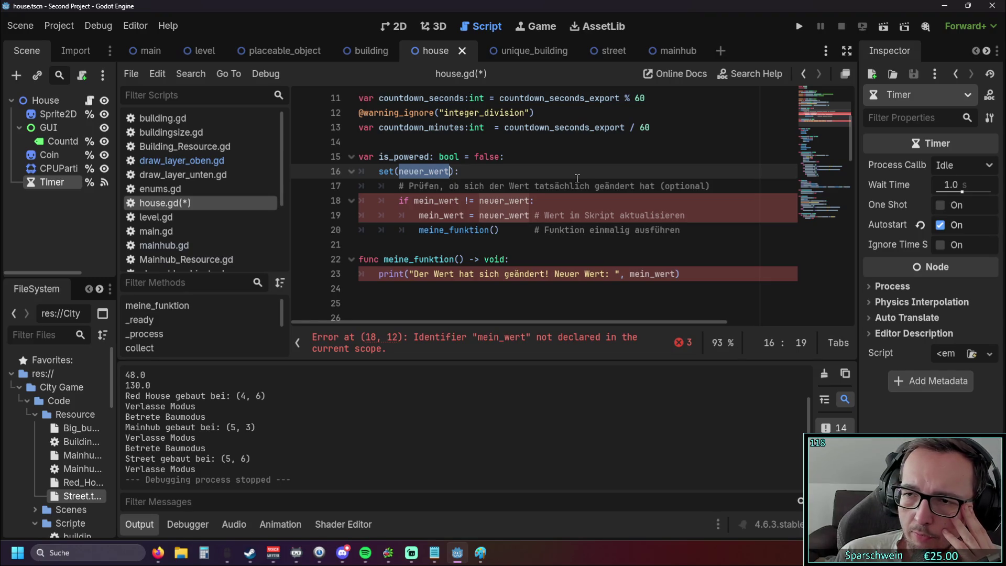
pyautogui.click(535, 173)
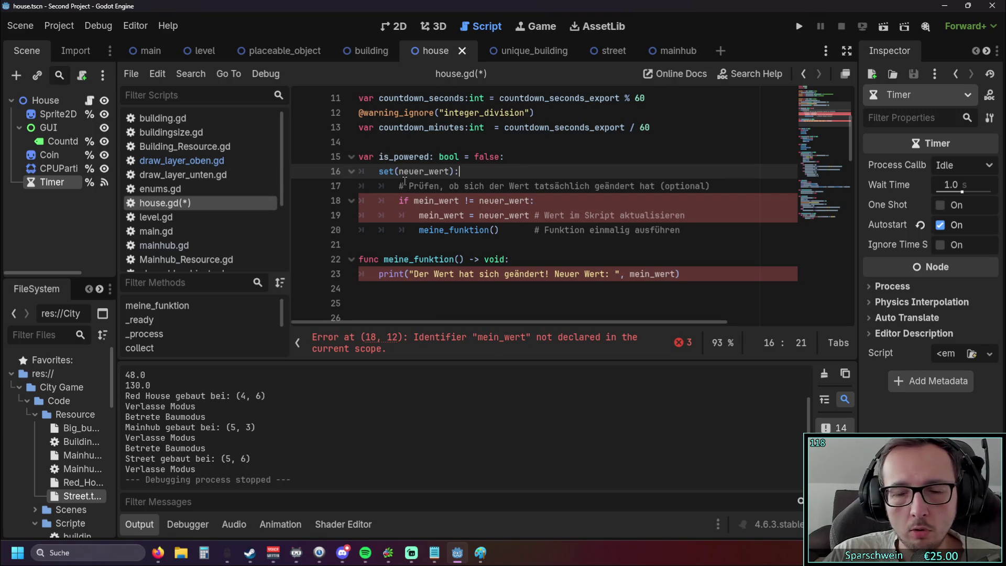
pyautogui.moveTo(398, 171); pyautogui.dragTo(450, 172)
# Change the setter parameter from neuer_wert to true
pyautogui.write('true')
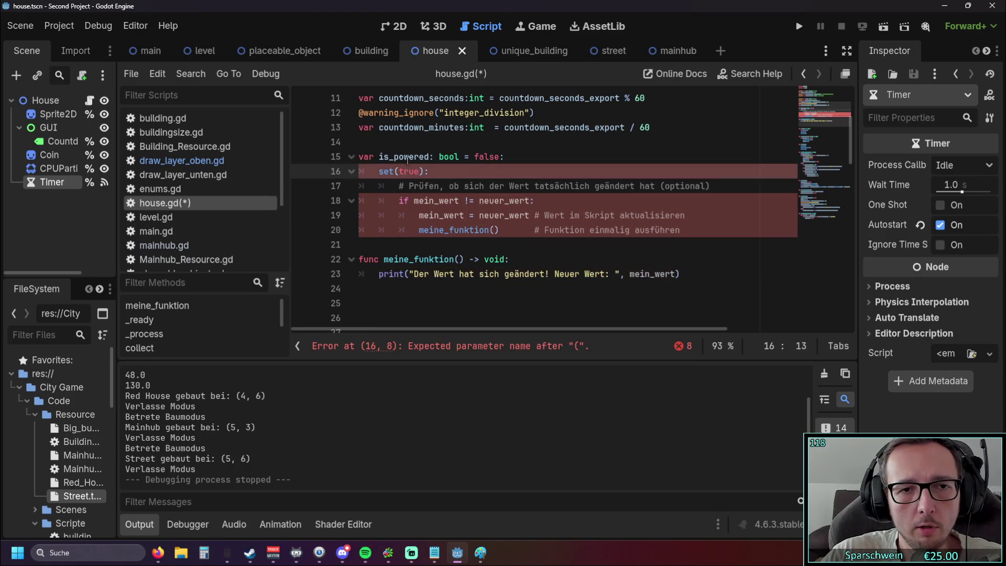
pyautogui.press('Down')
pyautogui.press('Down')
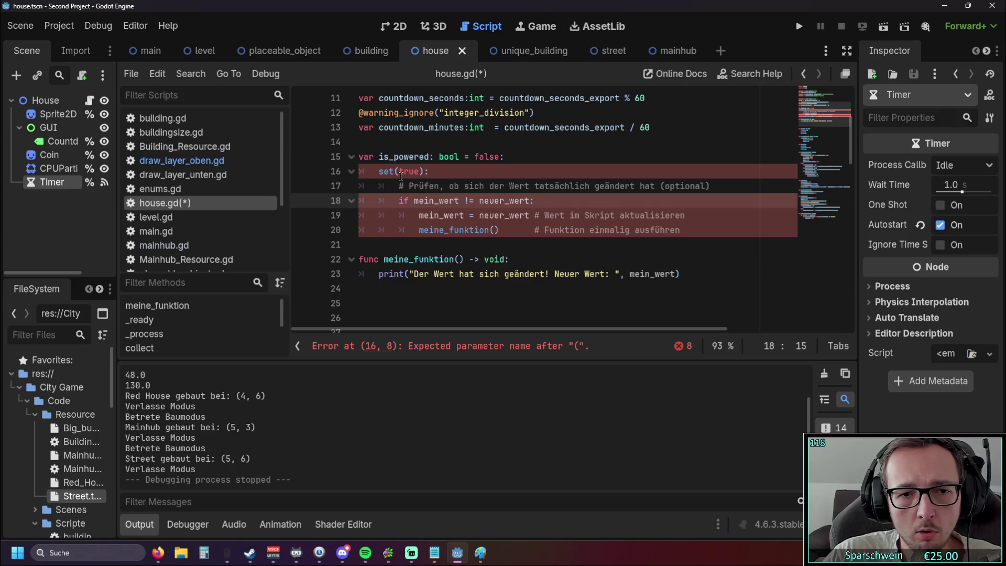
pyautogui.press('Down')
pyautogui.press('Down')
pyautogui.press('Down')
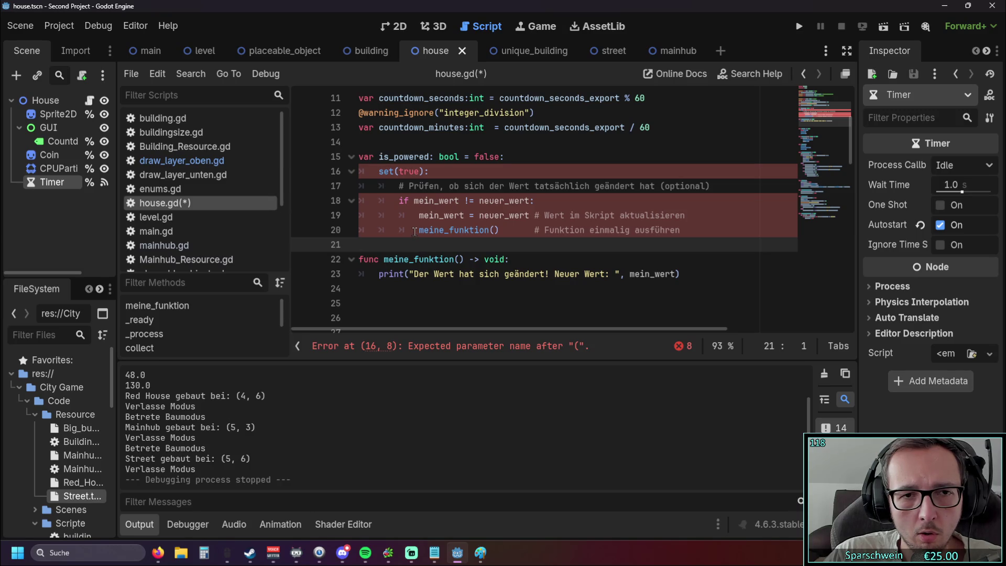
pyautogui.click(399, 171)
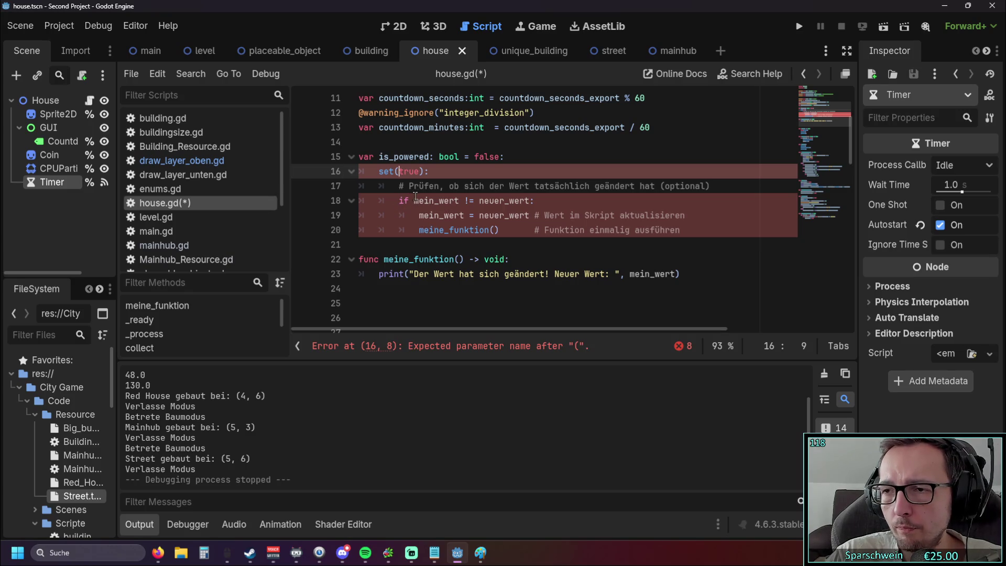
pyautogui.click(463, 184)
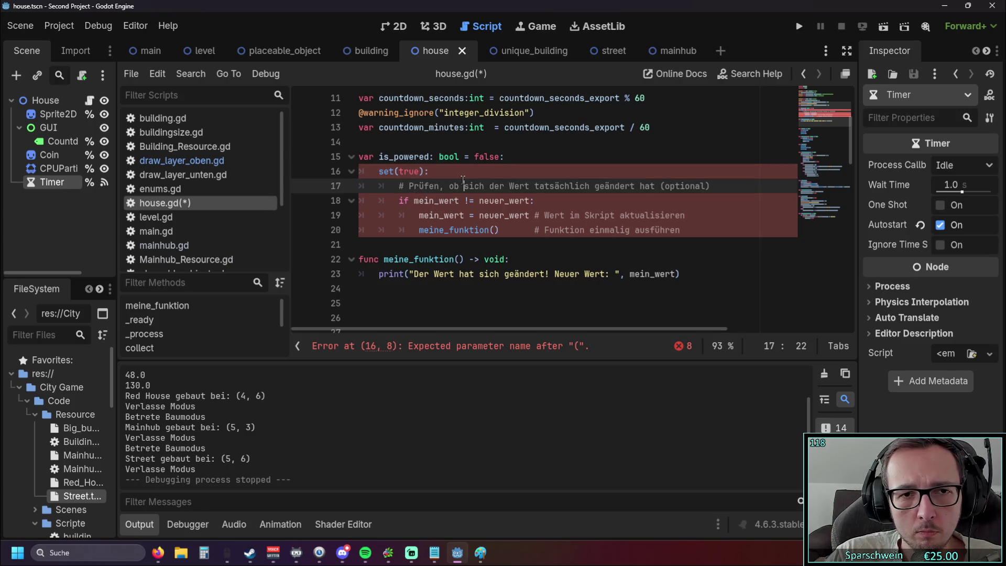
# Make the setter check is_powered != true and assign true instead of neuer_wert
pyautogui.moveTo(379, 157); pyautogui.dragTo(428, 158)
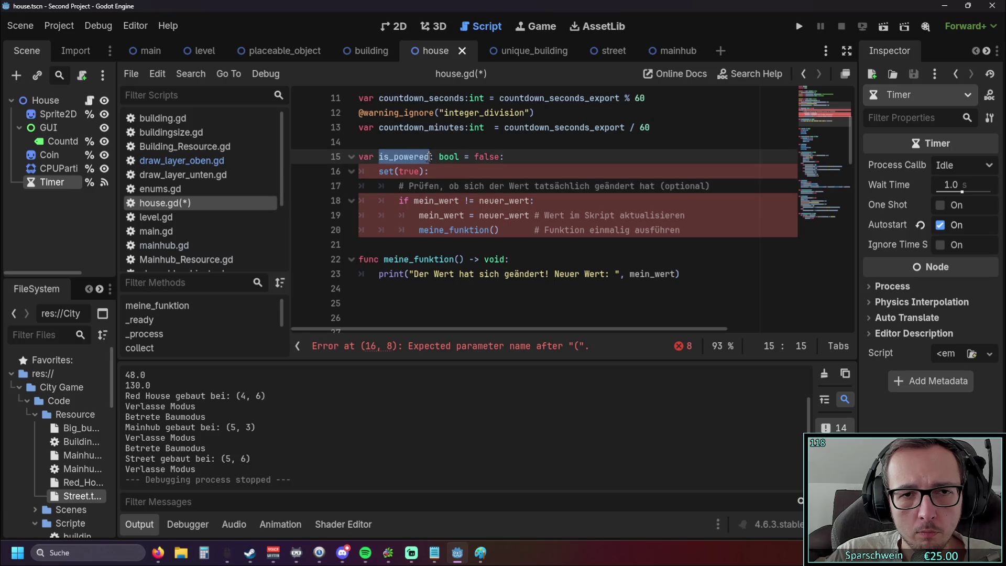
pyautogui.moveTo(414, 200)
pyautogui.mouseDown()
pyautogui.moveTo(459, 200)
pyautogui.moveTo(459, 216)
pyautogui.moveTo(535, 200)
pyautogui.mouseUp()
pyautogui.hotkey('ctrl', 'v')
pyautogui.hotkey('ctrl', 'v')
pyautogui.write('true')
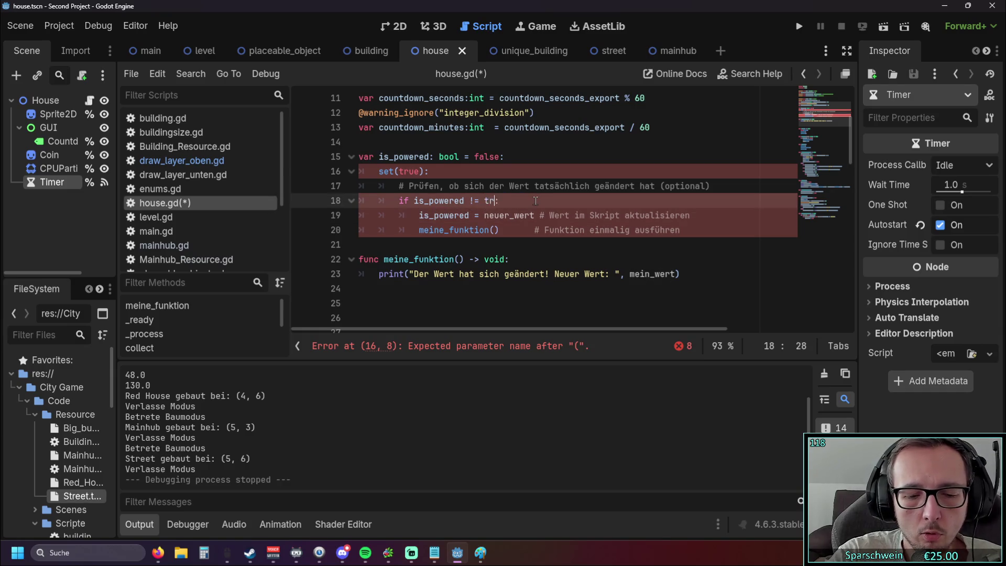
pyautogui.moveTo(484, 215); pyautogui.dragTo(534, 215)
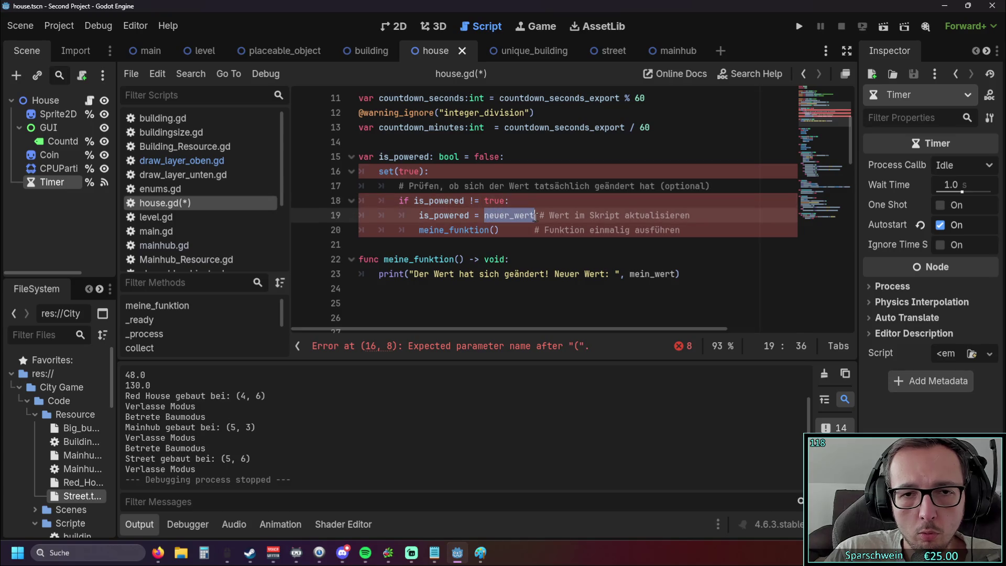
pyautogui.write('true')
pyautogui.press('Up')
pyautogui.press('Up')
pyautogui.press('Up')
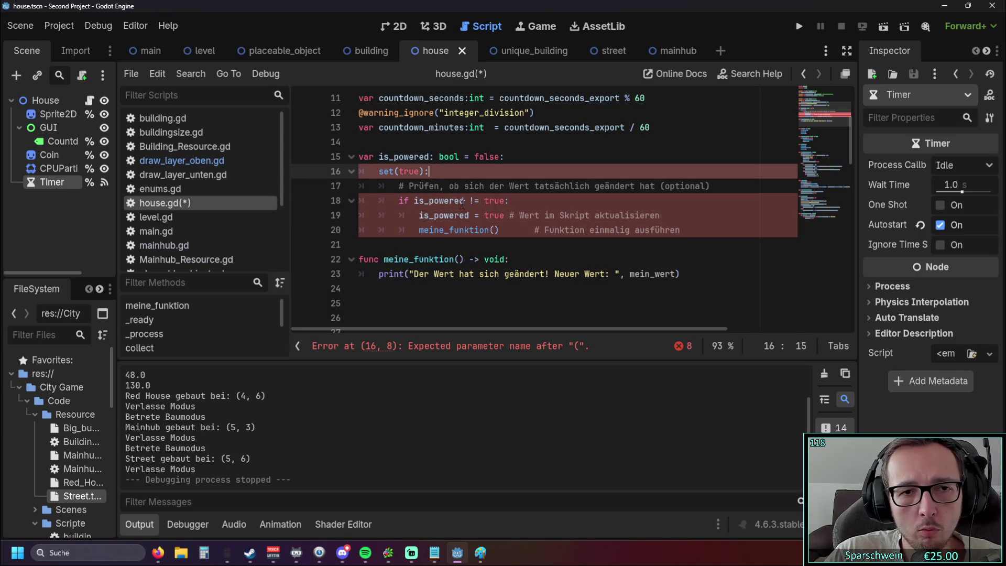
pyautogui.click(575, 186)
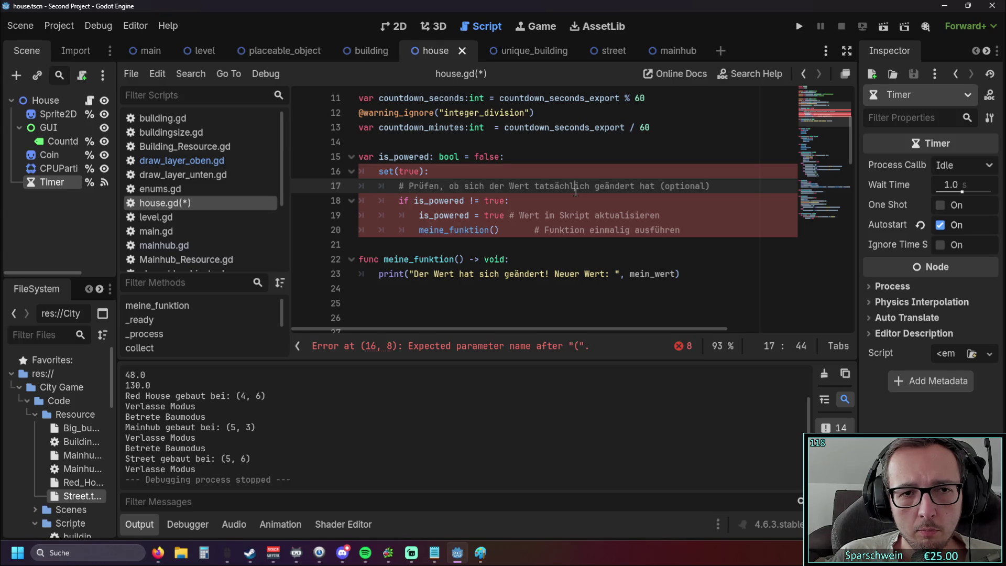
# Change the setter parameter to is_powered == true
pyautogui.doubleClick(387, 157)
pyautogui.press('Down')
pyautogui.doubleClick(389, 157)
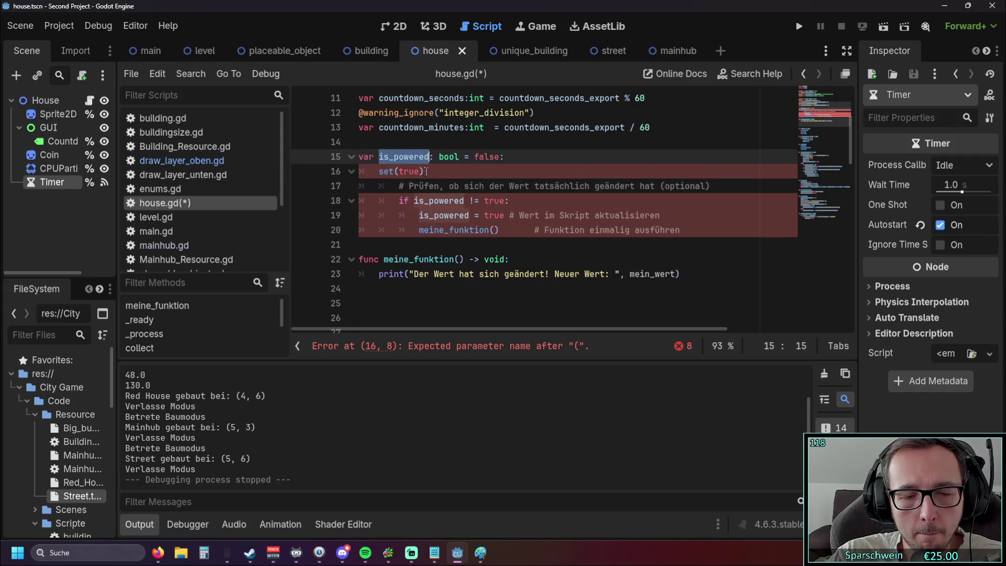
pyautogui.hotkey('ctrl', 'c')
pyautogui.click(400, 172)
pyautogui.hotkey('ctrl', 'v')
pyautogui.write('=')
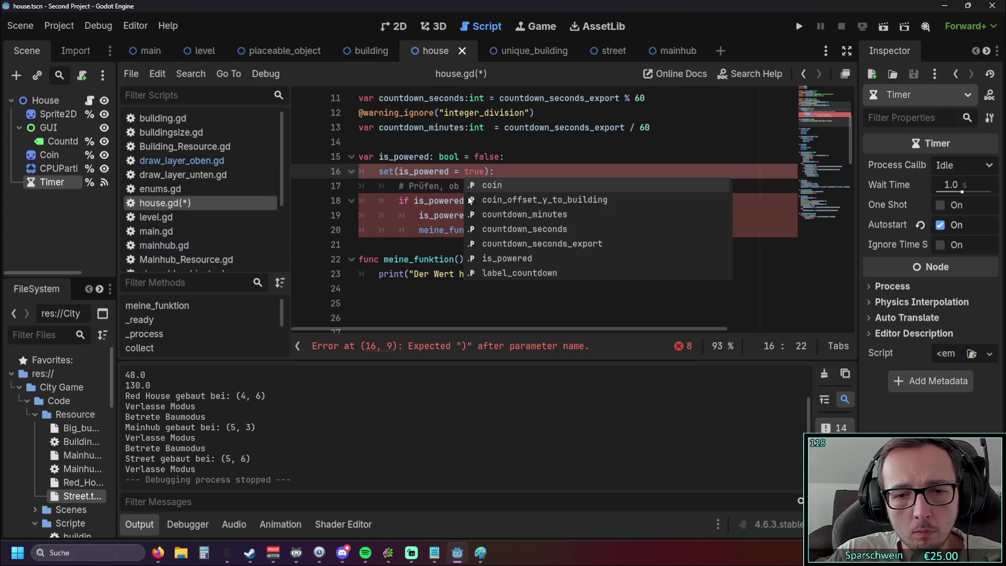
pyautogui.press('Left')
pyautogui.write('=')
# Undo the edits back to set(neuer_wert) with the mein_wert checks
pyautogui.click(450, 201)
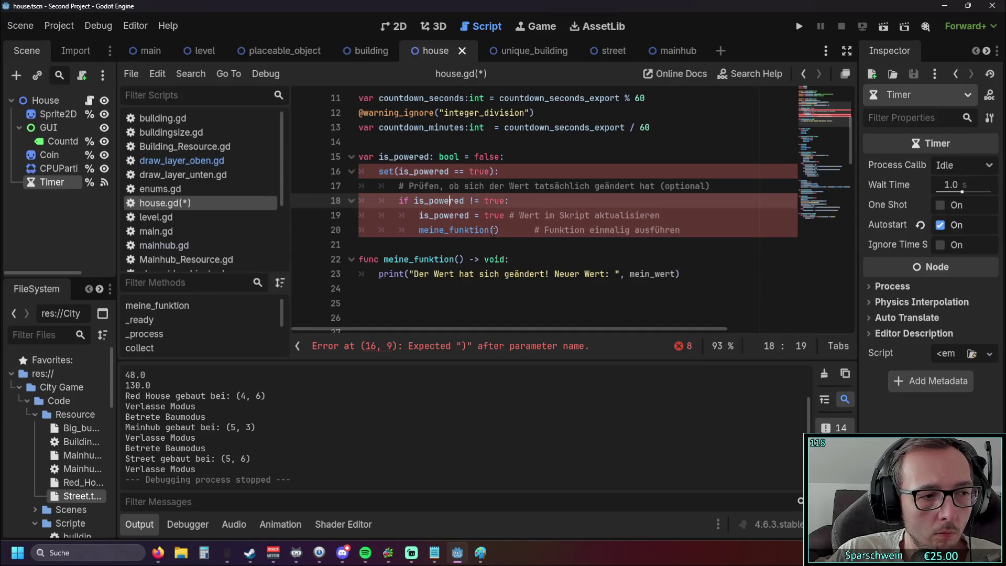
pyautogui.hotkey('ctrl', 'z')
pyautogui.hotkey('ctrl', 'z')
pyautogui.hotkey('ctrl', 'z')
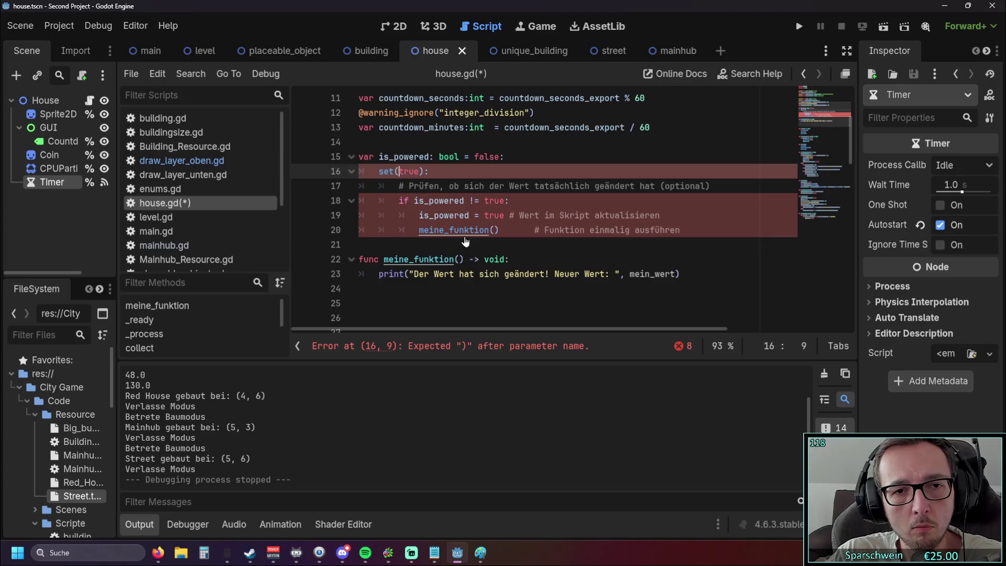
pyautogui.hotkey('ctrl', 'z')
pyautogui.hotkey('ctrl', 'z')
pyautogui.hotkey('ctrl', 'z')
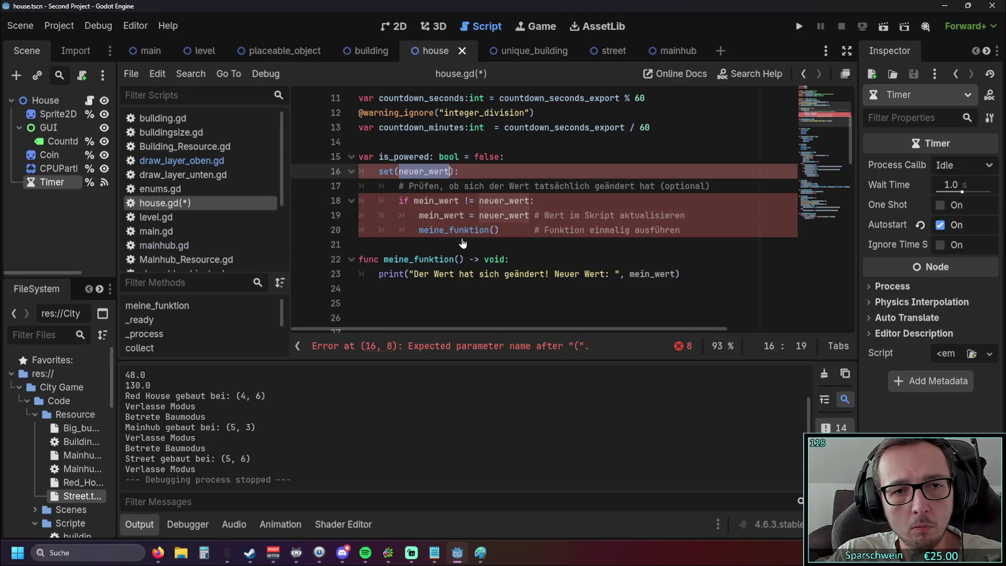
# Replace mein_wert with is_powered in the setter's if condition, its assignment and the print statement
pyautogui.click(463, 245)
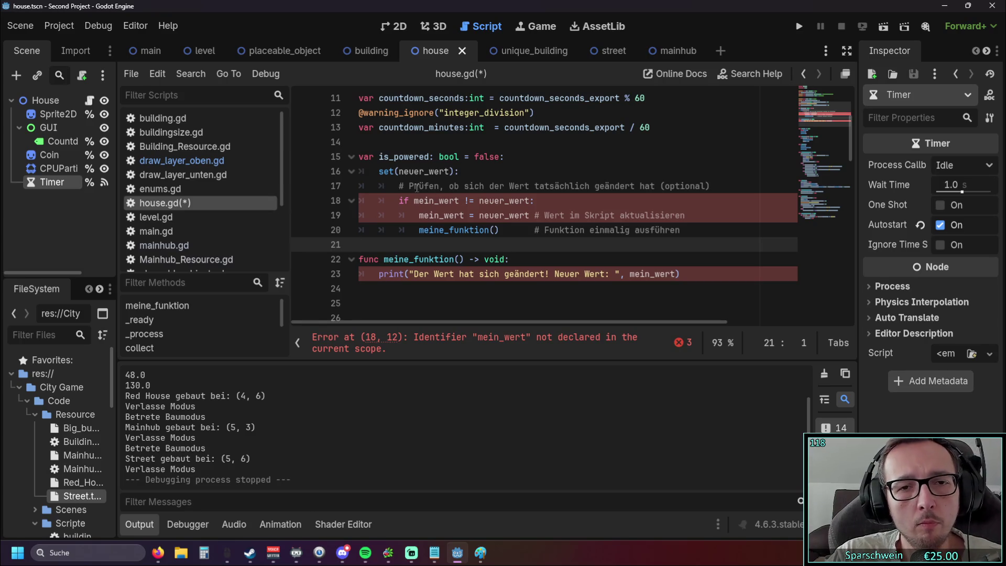
pyautogui.doubleClick(380, 156)
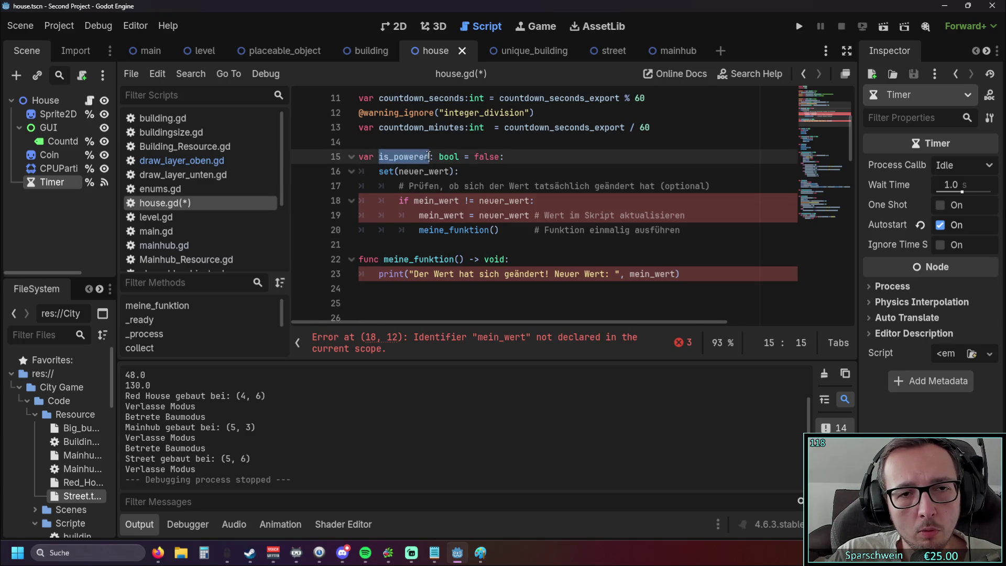
pyautogui.doubleClick(419, 200)
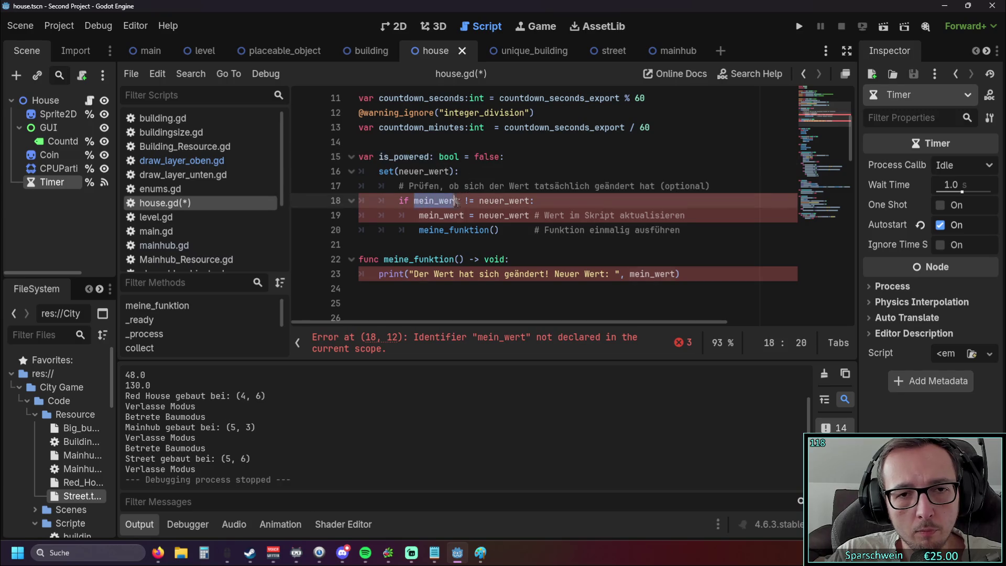
pyautogui.hotkey('ctrl', 'v')
pyautogui.doubleClick(432, 215)
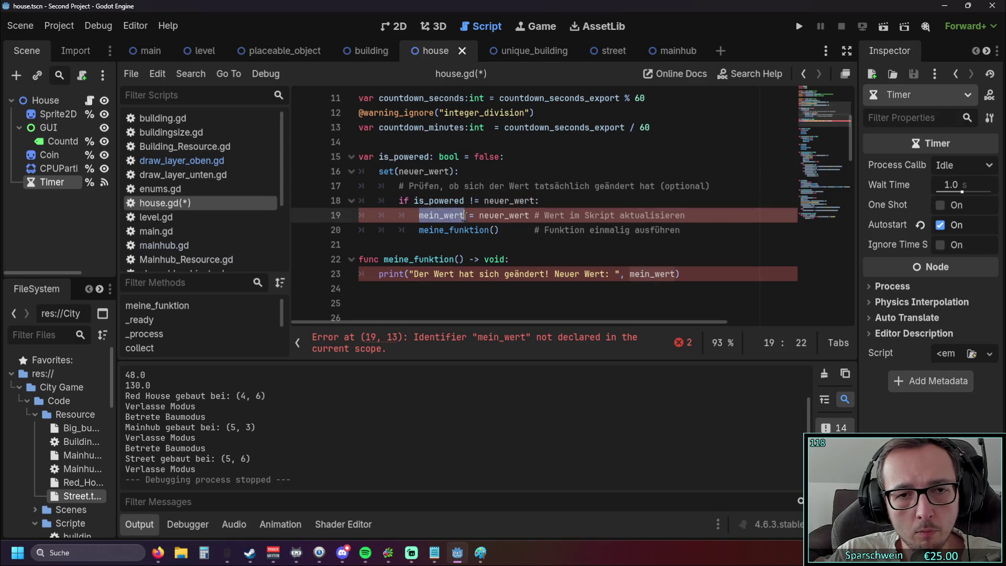
pyautogui.hotkey('ctrl', 'v')
pyautogui.click(477, 245)
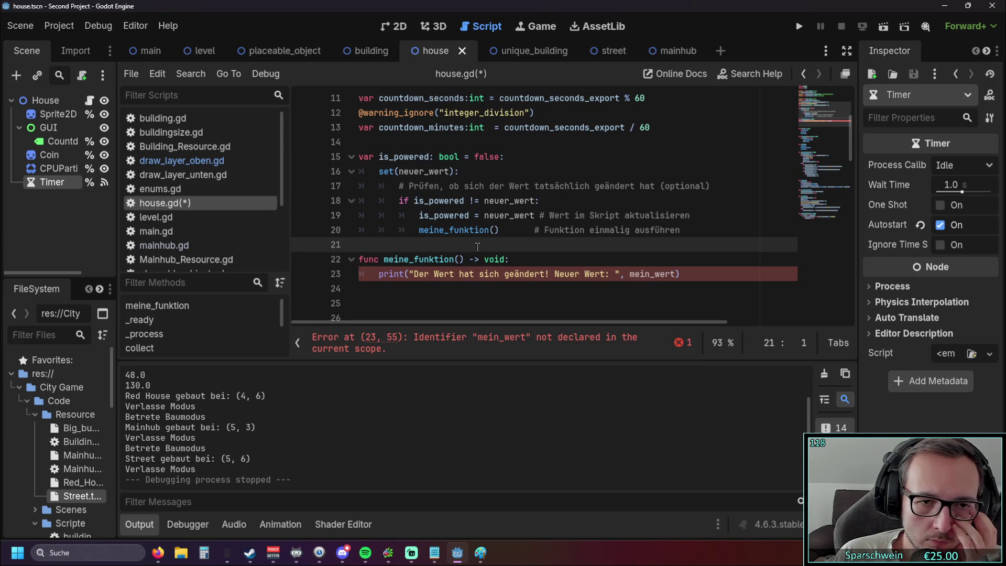
pyautogui.doubleClick(631, 276)
pyautogui.write('is_powered')
pyautogui.click(606, 290)
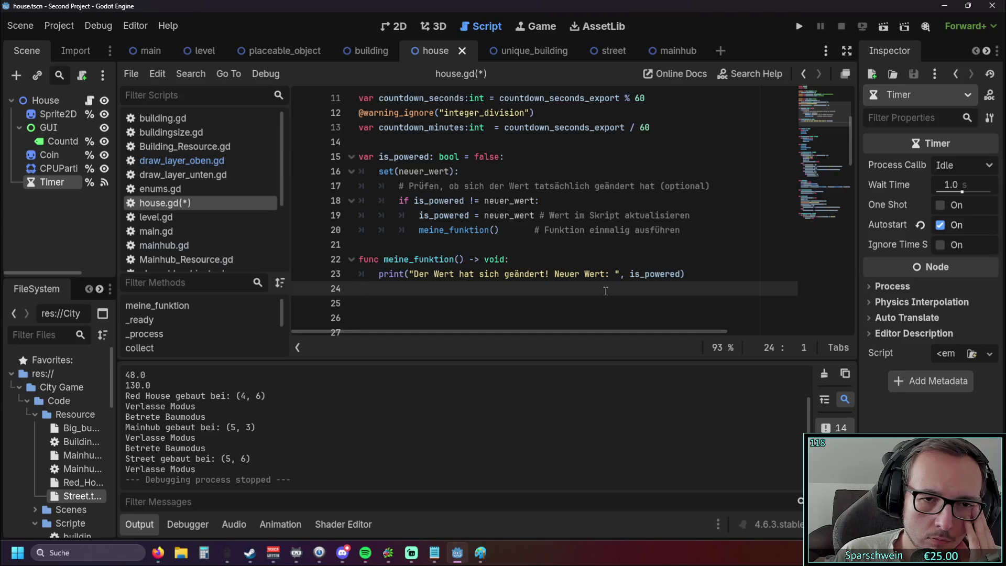
pyautogui.scroll(-3, 604, 291)
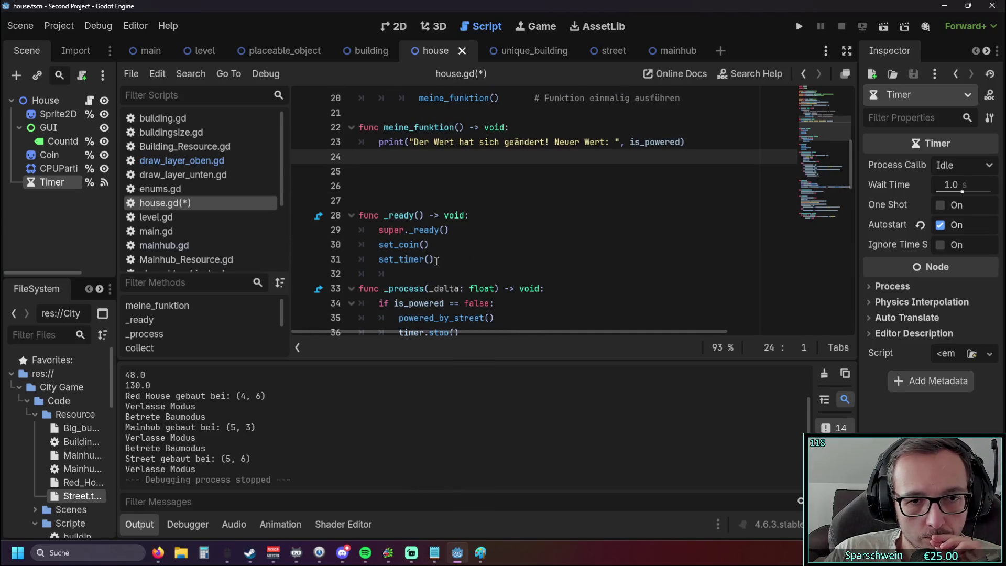
# Add a set_timer() call on a new line after meine_funktion() in the is_powered setter
pyautogui.click(346, 259)
pyautogui.scroll(3, 466, 229)
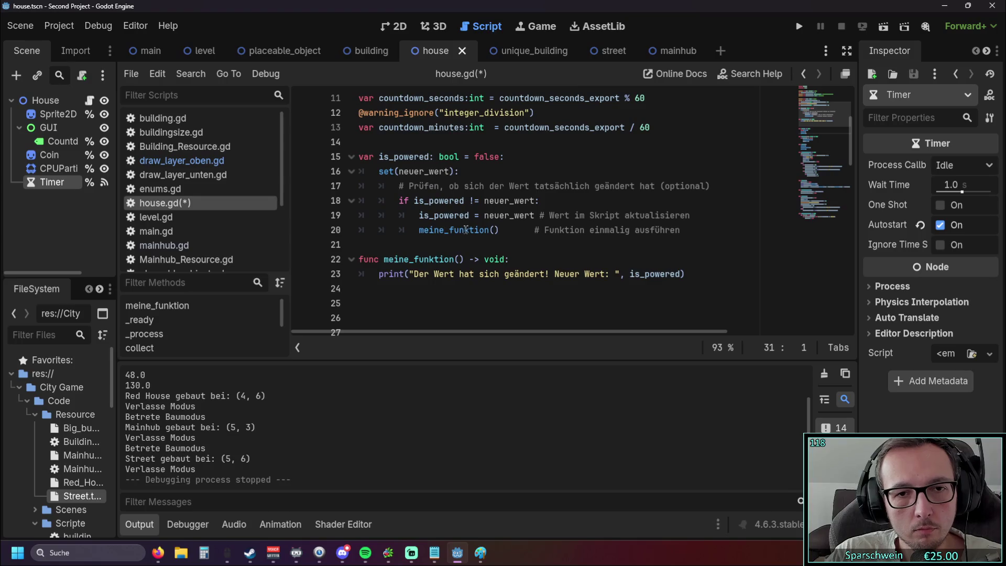
pyautogui.click(681, 230)
pyautogui.press('Return')
pyautogui.write('set_timer()')
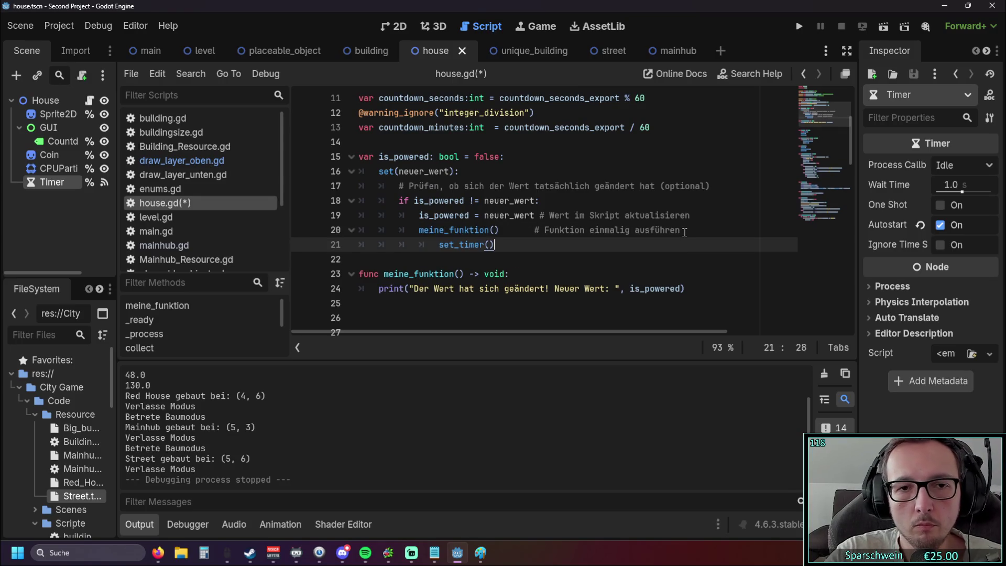
pyautogui.hotkey('shift', 'Tab')
pyautogui.click(572, 257)
# Replace the setter's set_timer() call with timer.start()
pyautogui.scroll(-2, 572, 257)
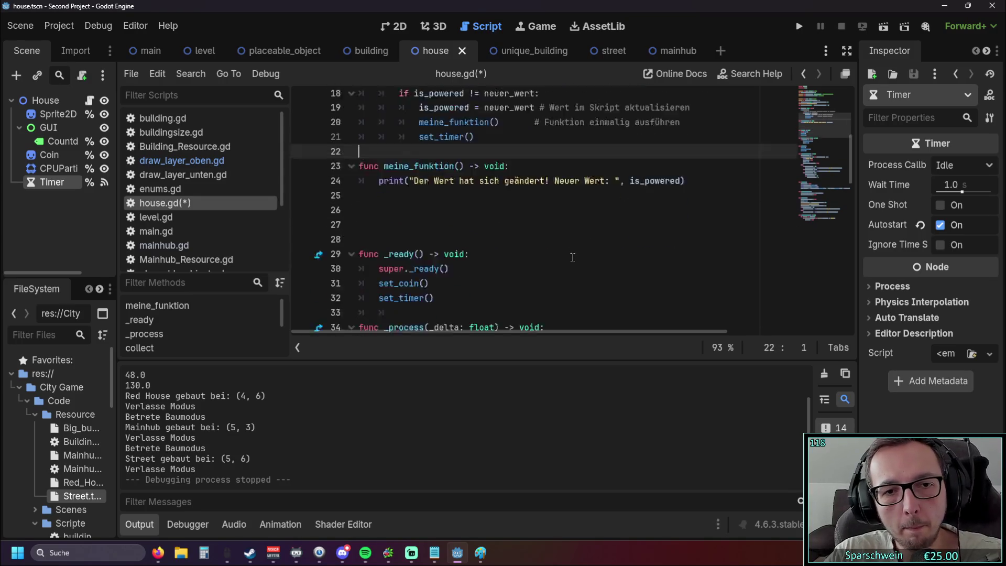
pyautogui.scroll(-15, 572, 257)
pyautogui.scroll(2, 549, 224)
pyautogui.scroll(-2, 649, 220)
pyautogui.scroll(2, 649, 220)
pyautogui.scroll(-2, 649, 220)
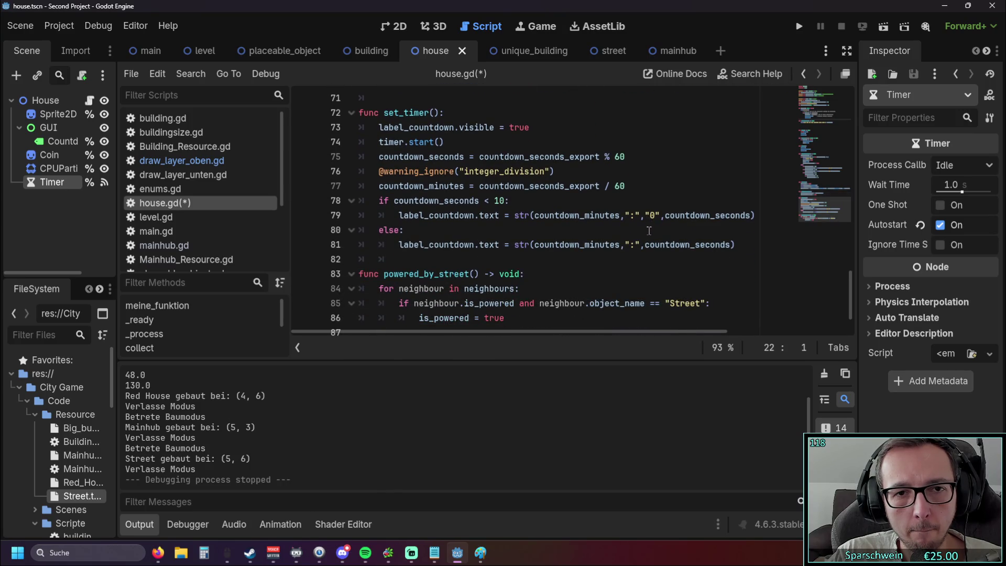
pyautogui.scroll(1, 622, 260)
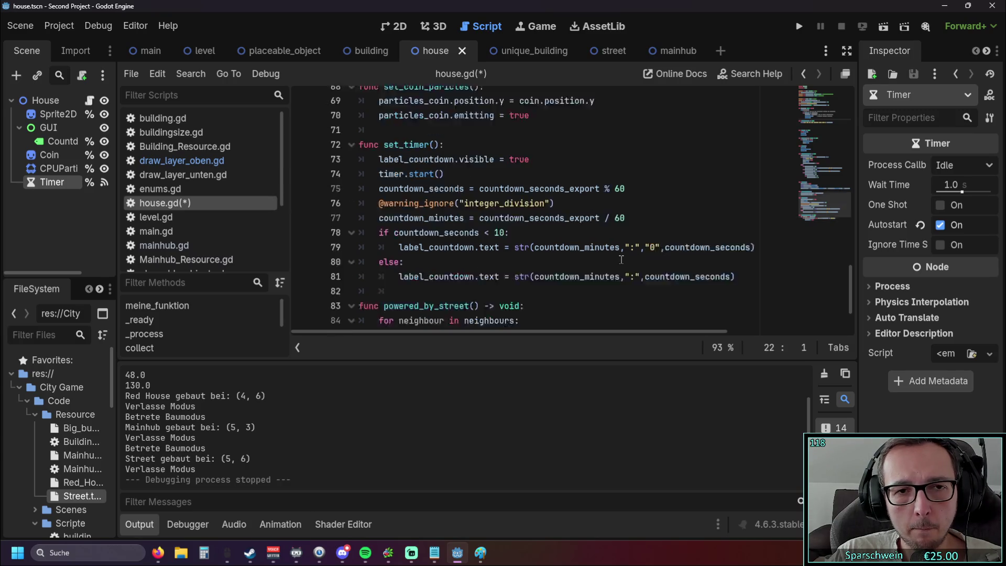
pyautogui.scroll(15, 622, 260)
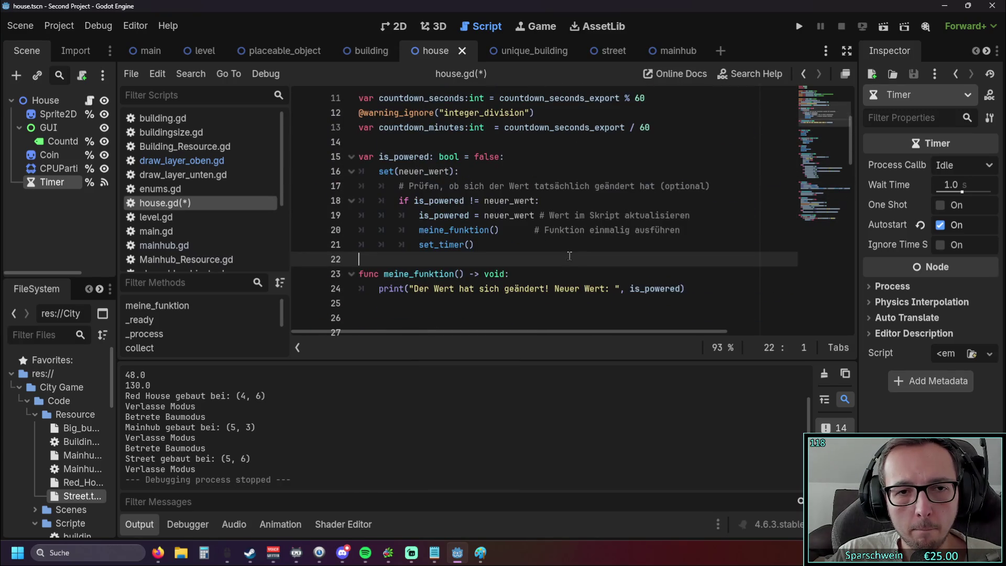
pyautogui.doubleClick(424, 244)
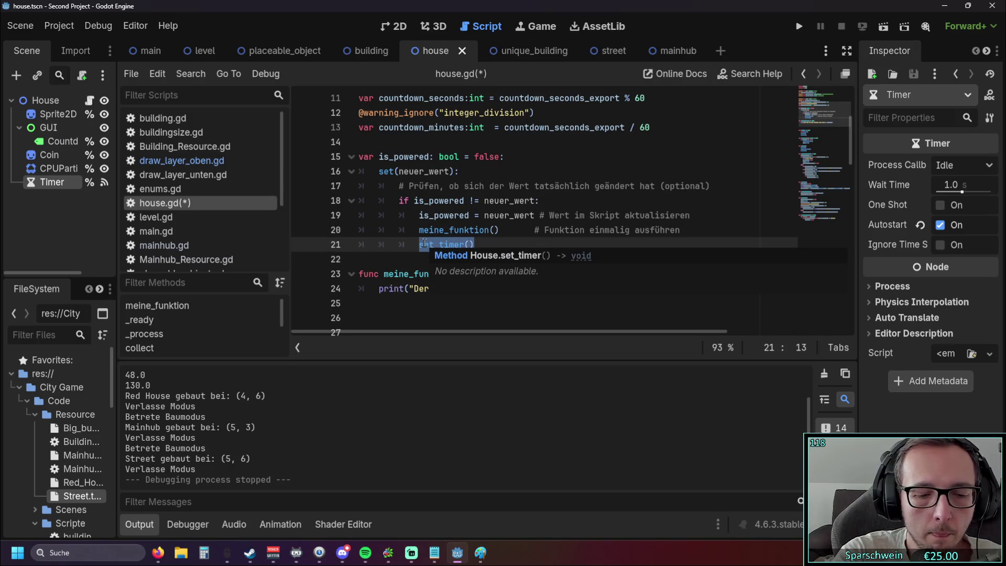
pyautogui.write('timer.sta')
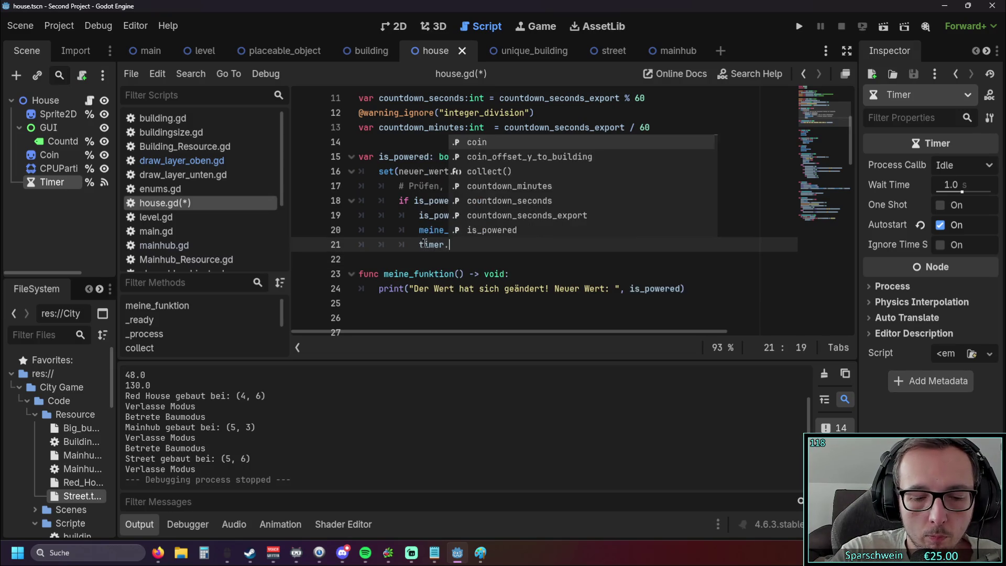
pyautogui.press('Return')
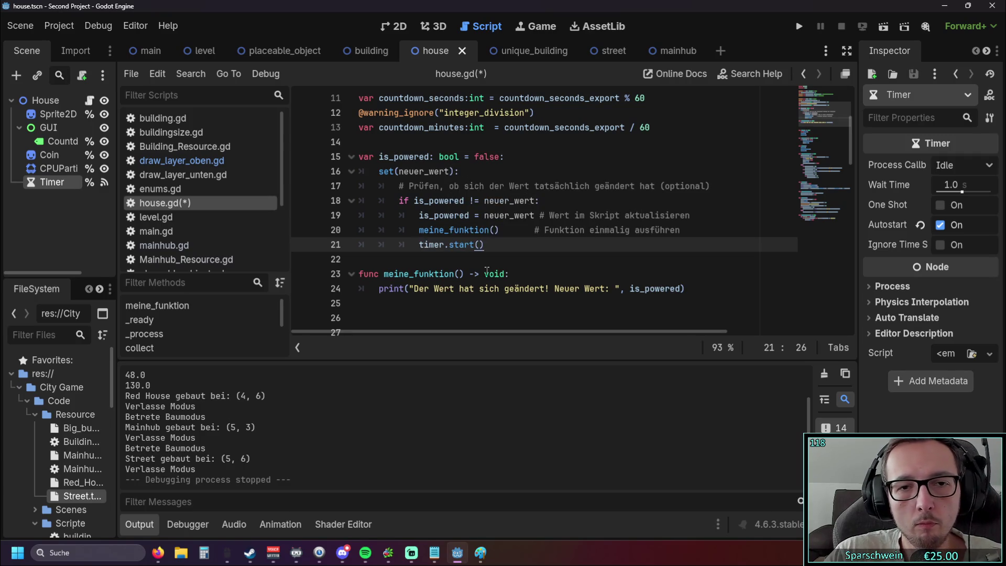
# Check the lines below the setter, then run the project to test the timer
pyautogui.click(513, 273)
pyautogui.scroll(-1, 531, 254)
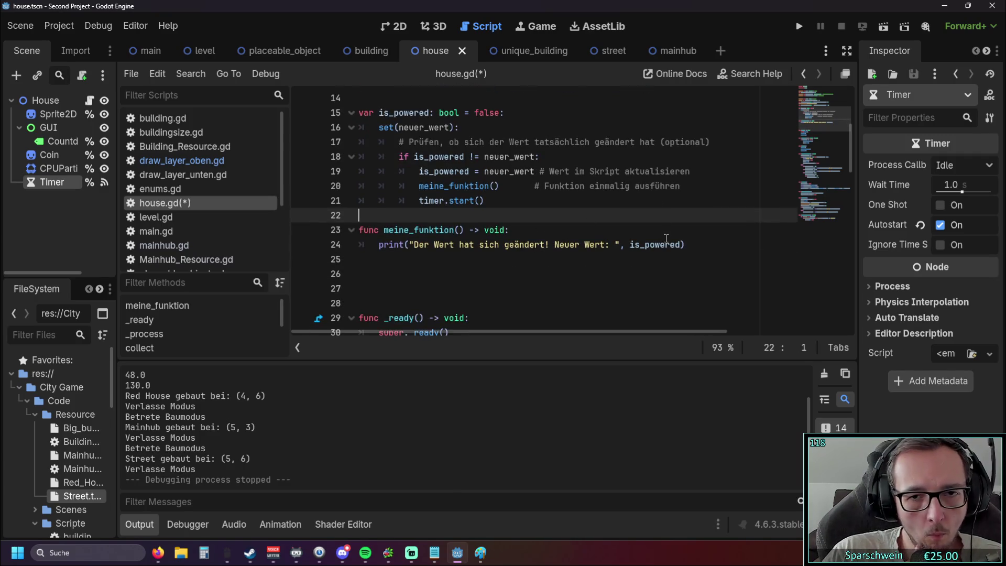
pyautogui.click(384, 256)
pyautogui.keyDown('shift'); pyautogui.click(334, 230); pyautogui.keyUp('shift')
pyautogui.click(433, 259)
pyautogui.scroll(1, 435, 226)
pyautogui.scroll(-1, 435, 226)
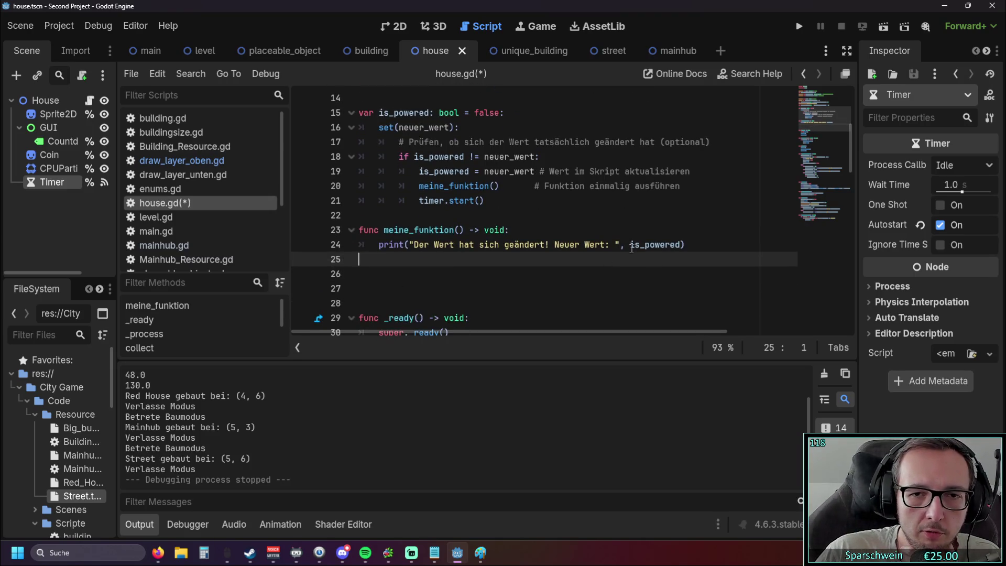
pyautogui.scroll(1, 676, 105)
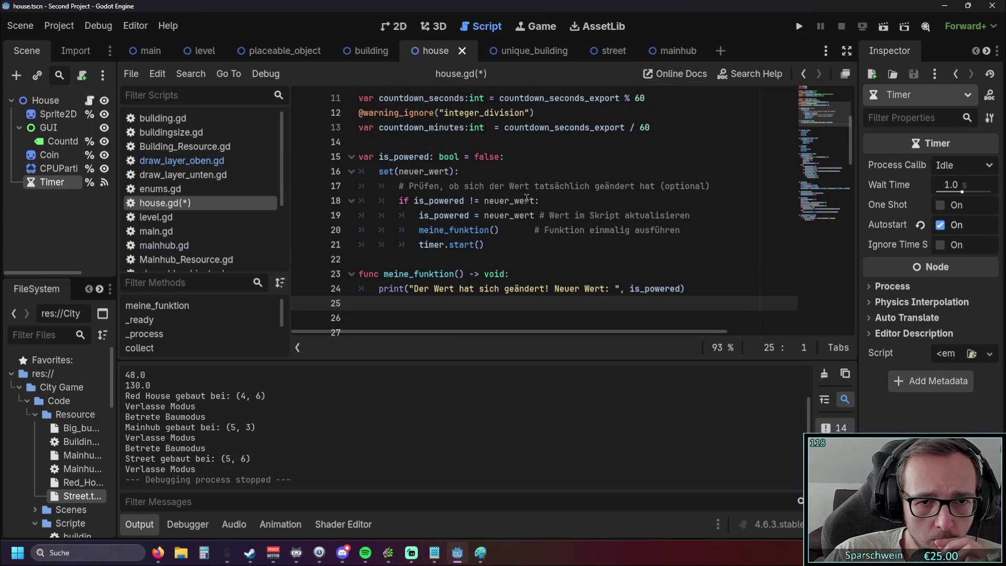
pyautogui.click(799, 28)
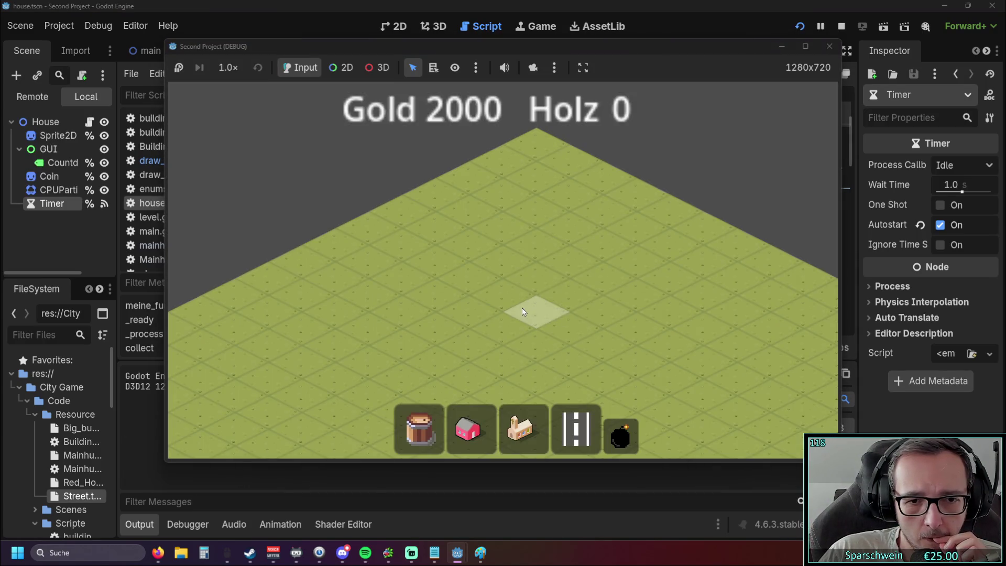
# Place a house and a church, and connect them with a street
pyautogui.click(458, 431)
pyautogui.click(483, 270)
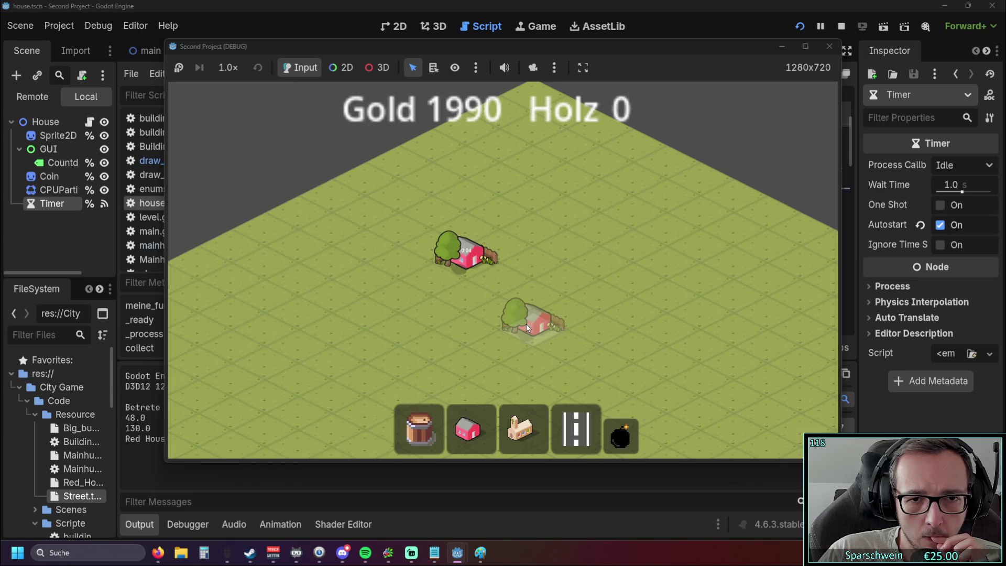
pyautogui.scroll(2, 526, 323)
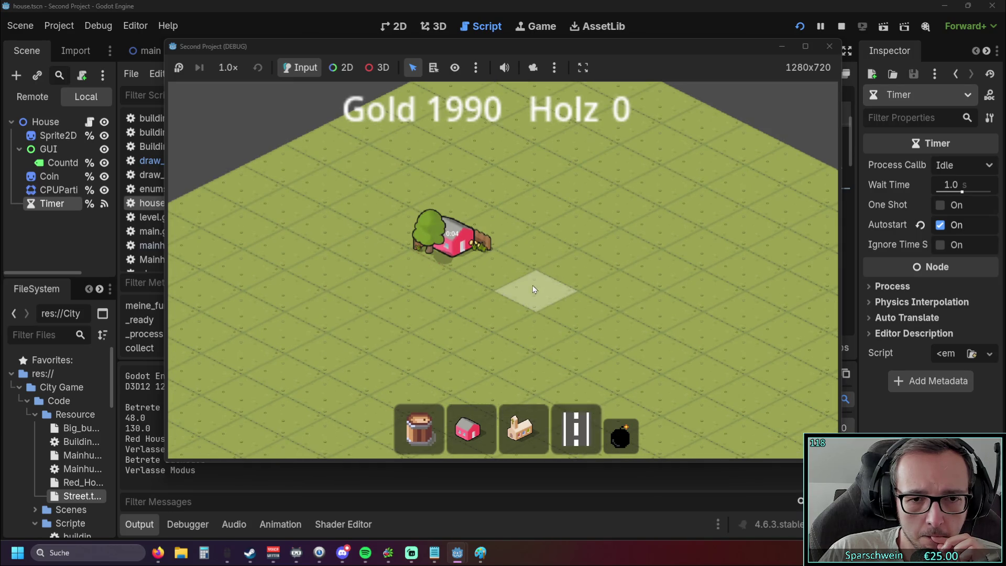
pyautogui.click(520, 429)
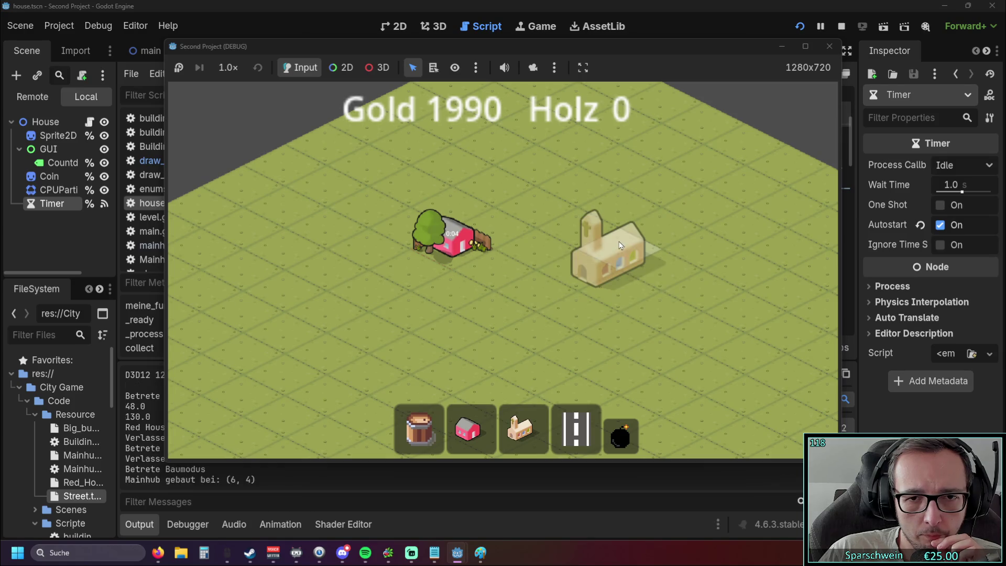
pyautogui.click(618, 291)
pyautogui.click(574, 421)
pyautogui.moveTo(555, 244); pyautogui.dragTo(453, 275)
pyautogui.rightClick(414, 304)
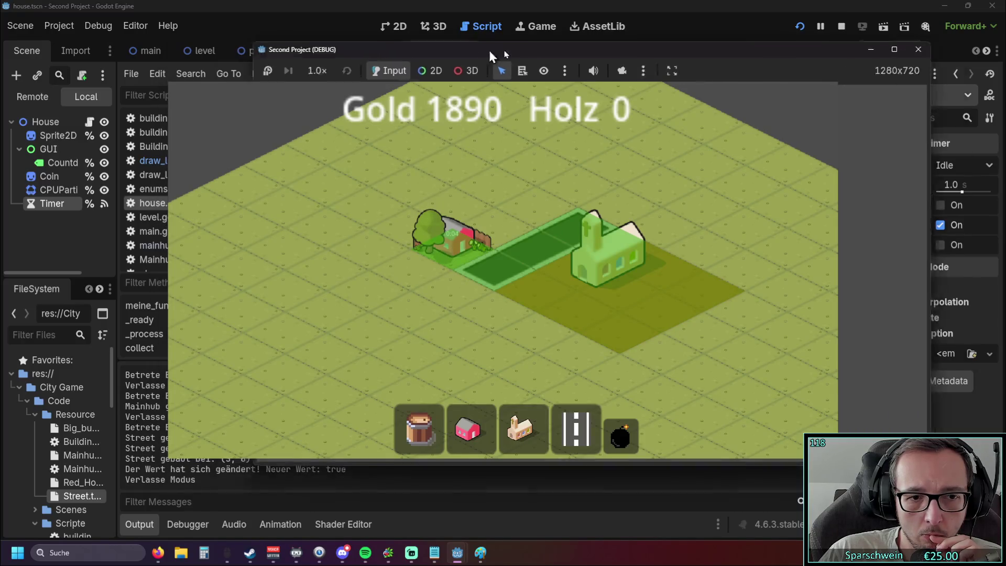
# Demolish the street tile beside the house at (5, 6), then stop the game
pyautogui.moveTo(460, 48); pyautogui.dragTo(709, 57)
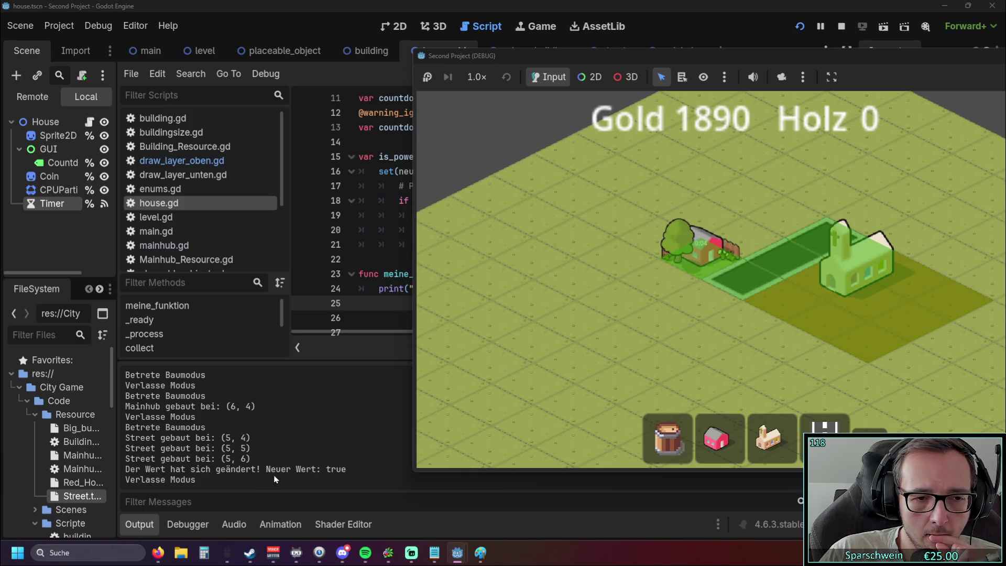
pyautogui.moveTo(714, 58)
pyautogui.mouseDown()
pyautogui.moveTo(607, 57)
pyautogui.moveTo(717, 57)
pyautogui.mouseUp()
pyautogui.press('r')
pyautogui.click(739, 280)
pyautogui.rightClick(682, 350)
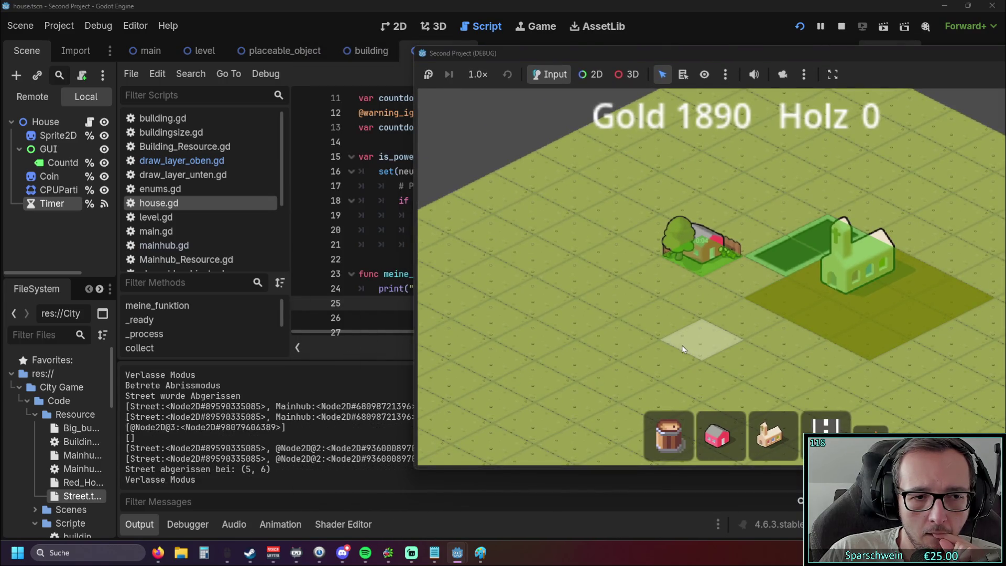
pyautogui.moveTo(594, 54)
pyautogui.mouseDown()
pyautogui.moveTo(691, 58)
pyautogui.moveTo(397, 82)
pyautogui.mouseUp()
pyautogui.click(878, 76)
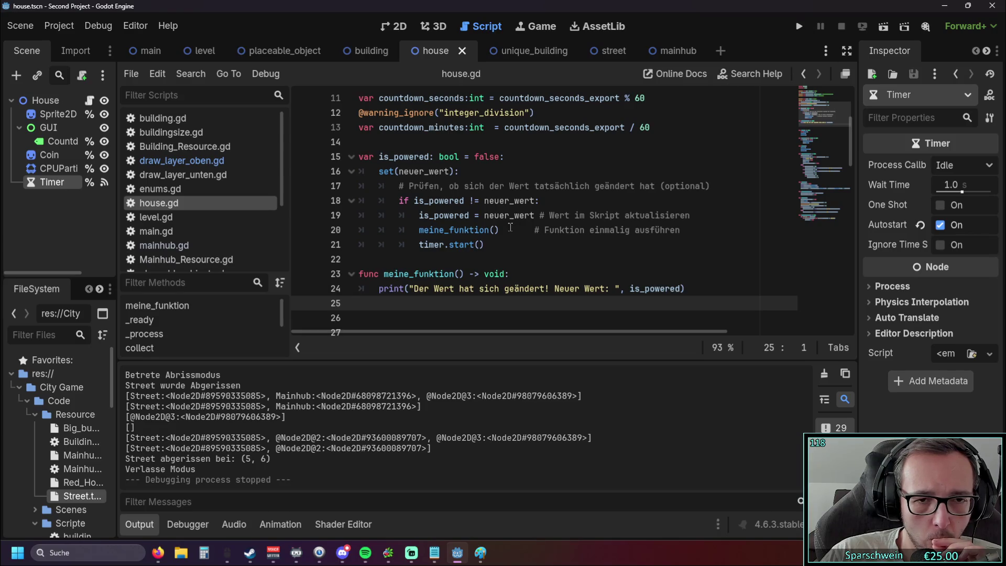
# Scroll through house.gd reviewing _process and set_timer
pyautogui.scroll(-4, 511, 229)
pyautogui.scroll(-8, 512, 228)
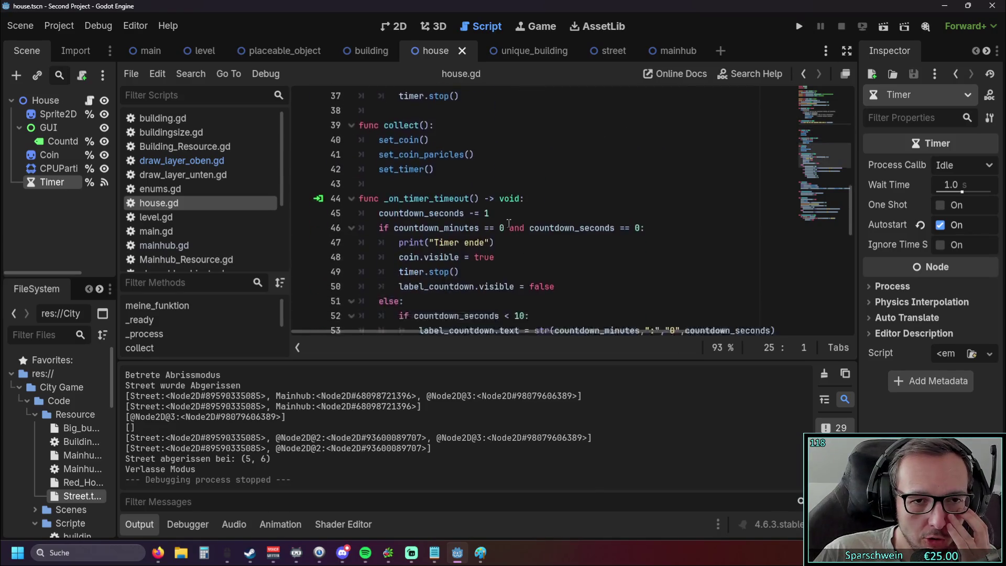
pyautogui.scroll(-3, 508, 215)
pyautogui.scroll(9, 523, 207)
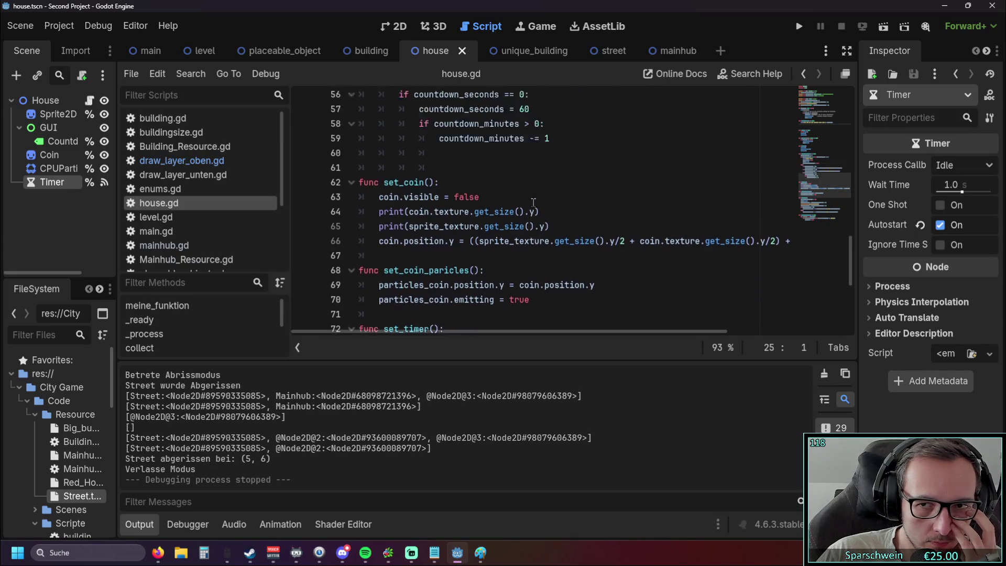
pyautogui.scroll(10, 534, 203)
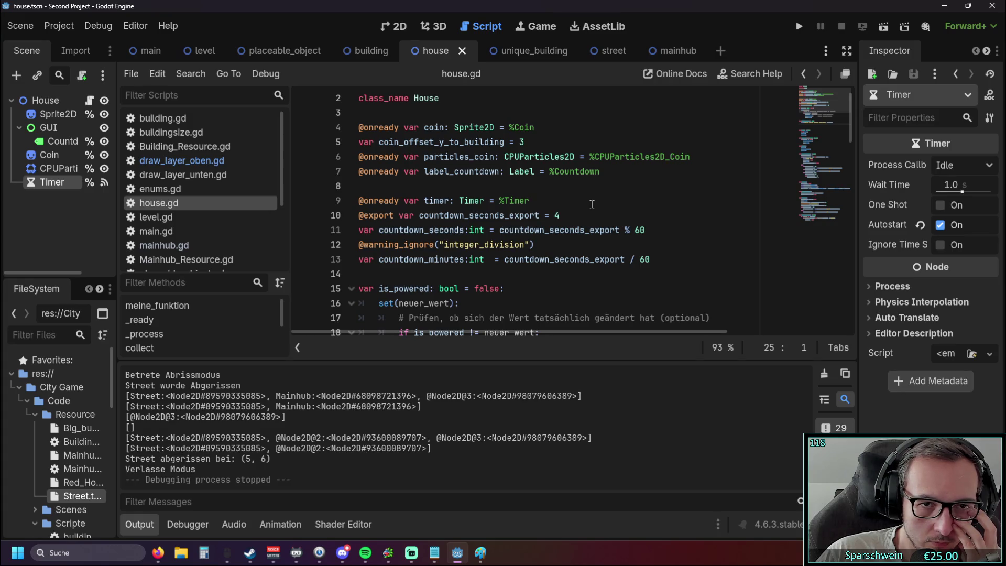
pyautogui.scroll(-7, 591, 204)
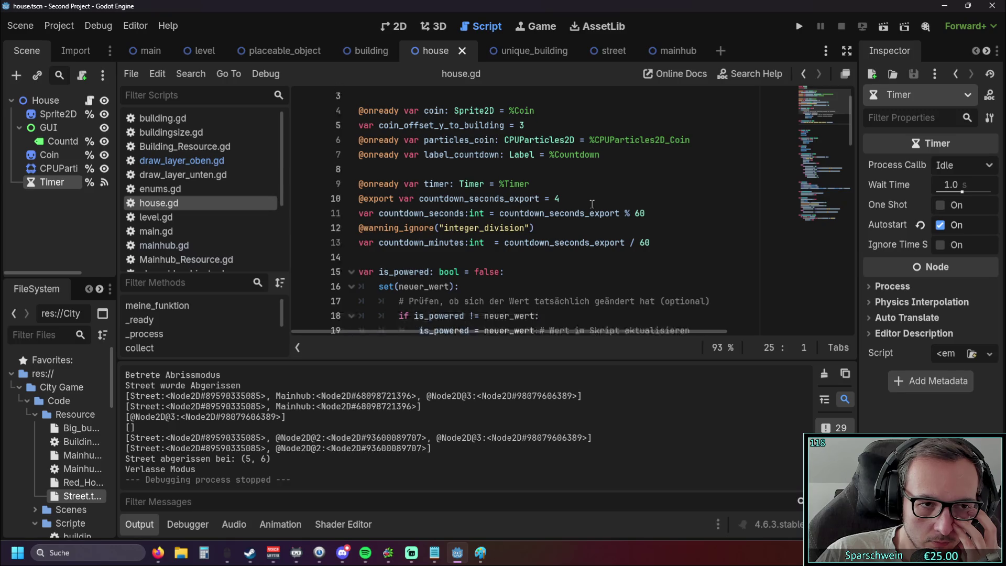
pyautogui.scroll(-9, 591, 204)
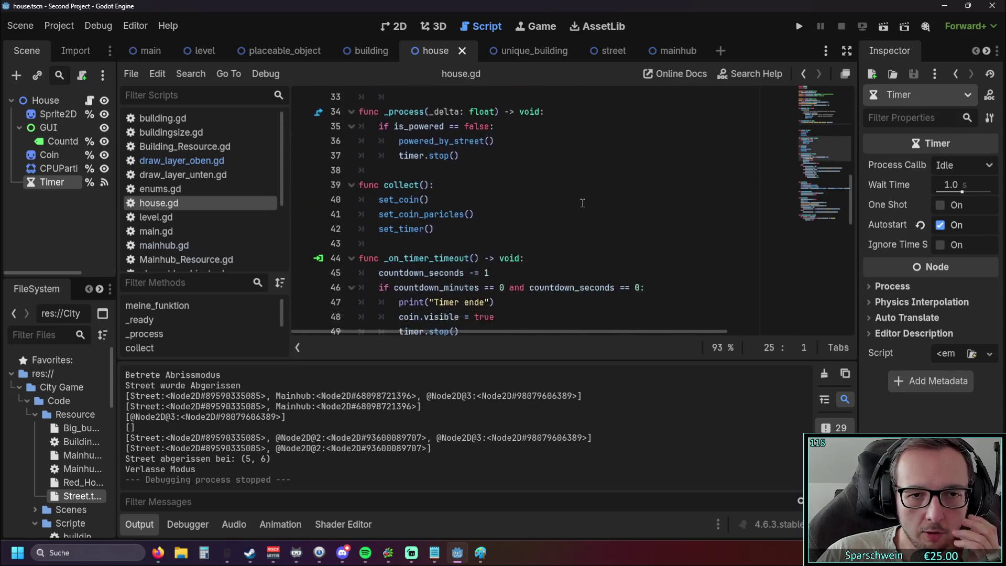
pyautogui.scroll(-7, 537, 200)
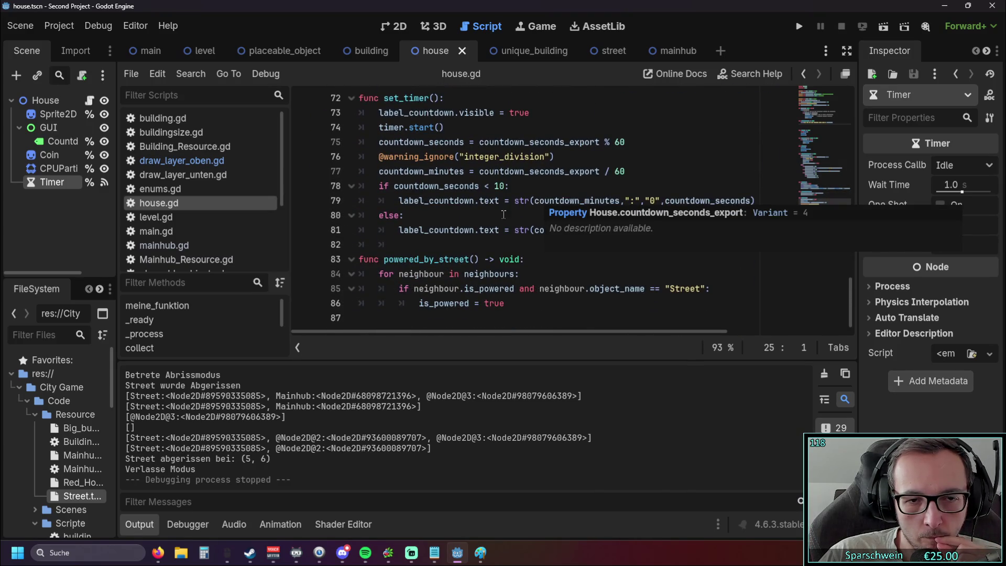
pyautogui.scroll(20, 498, 212)
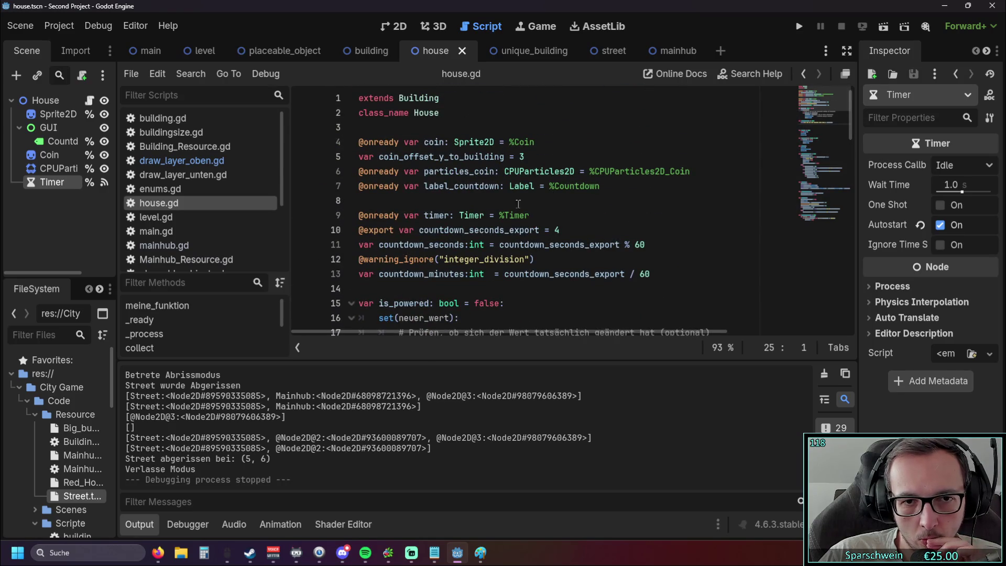
# Inspect the label_countdown declaration and the _on_timer_timeout countdown and coin code
pyautogui.click(434, 186)
pyautogui.doubleClick(467, 186)
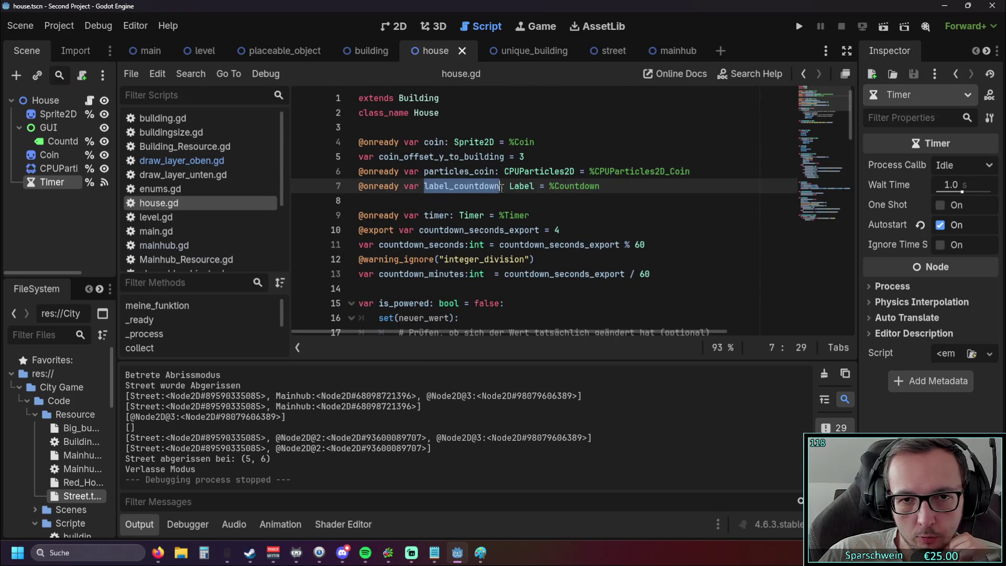
pyautogui.scroll(-8, 576, 196)
pyautogui.scroll(-6, 592, 199)
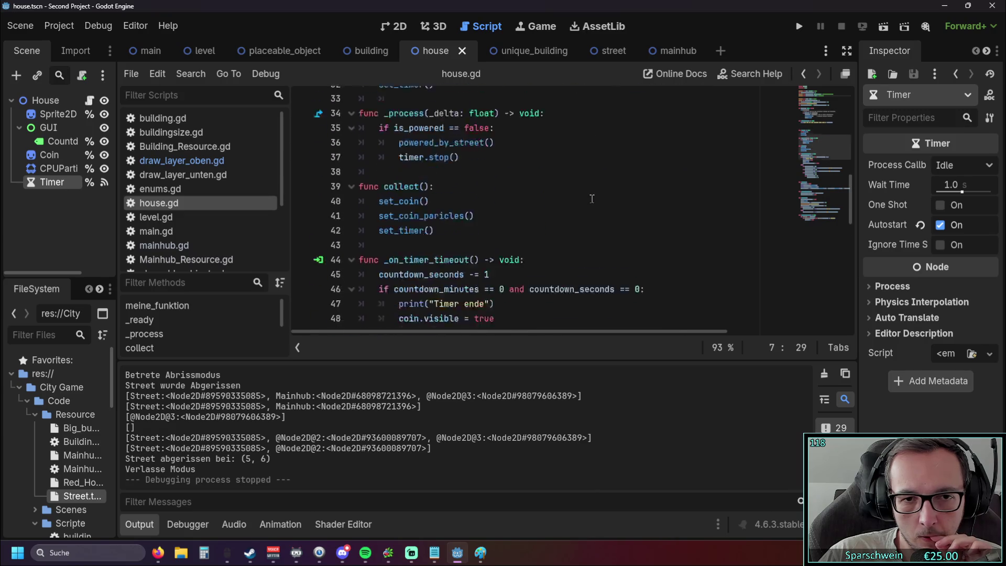
pyautogui.click(592, 198)
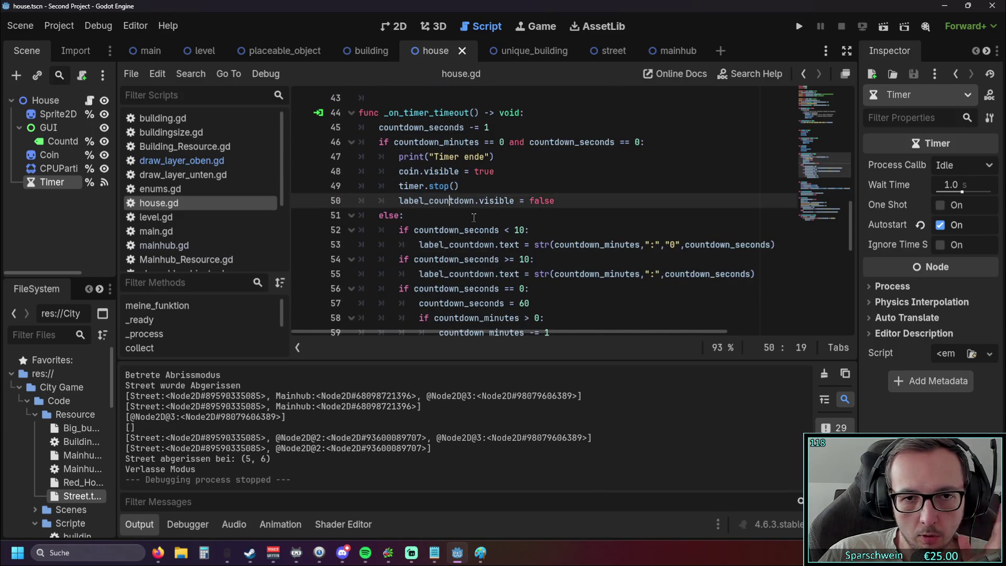
pyautogui.scroll(1, 576, 209)
pyautogui.click(559, 216)
pyautogui.scroll(1, 555, 217)
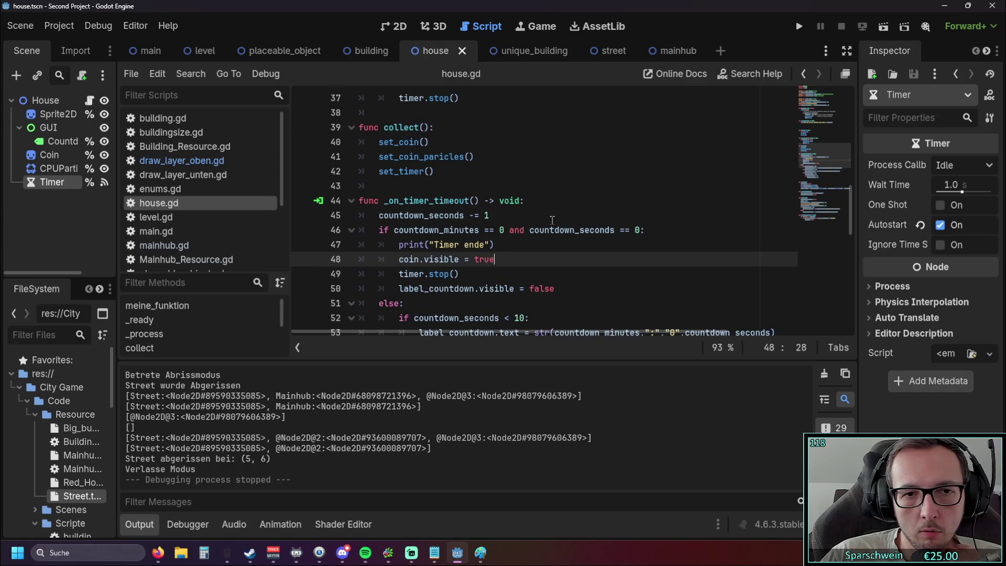
pyautogui.scroll(1, 552, 220)
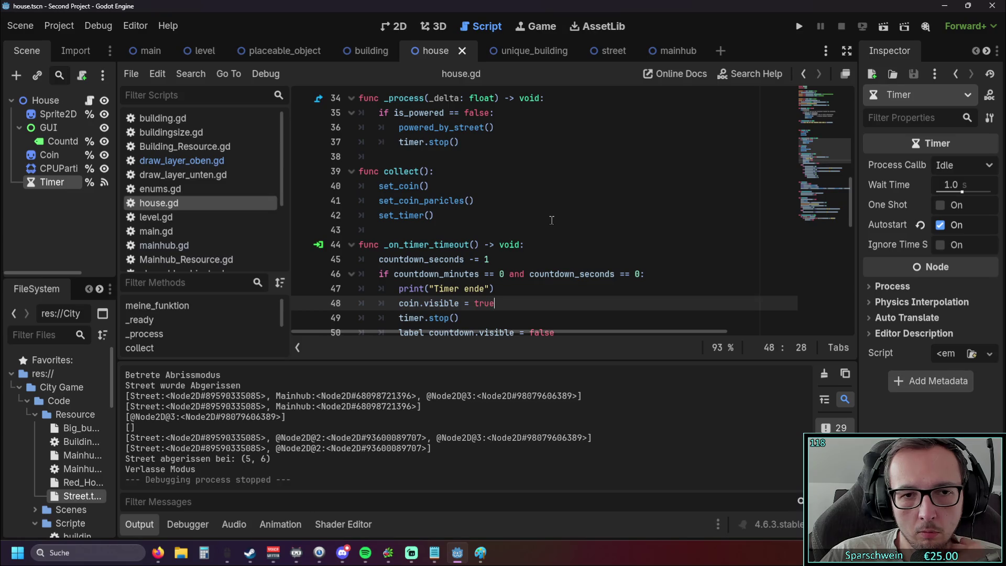
pyautogui.scroll(4, 551, 220)
# Run the game, place a house, lay a street rightward, place the church at its end, then stop
pyautogui.click(798, 26)
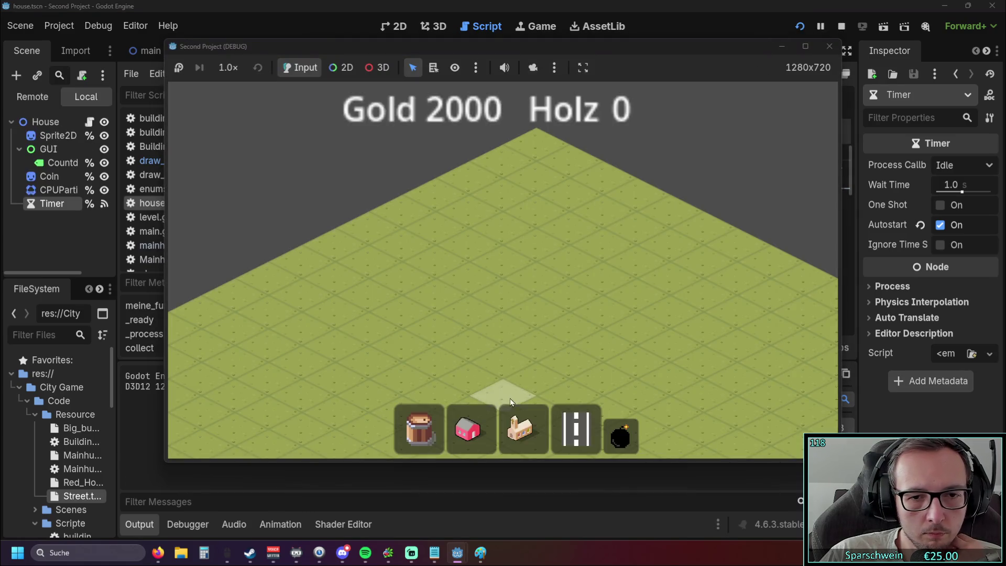
pyautogui.click(469, 429)
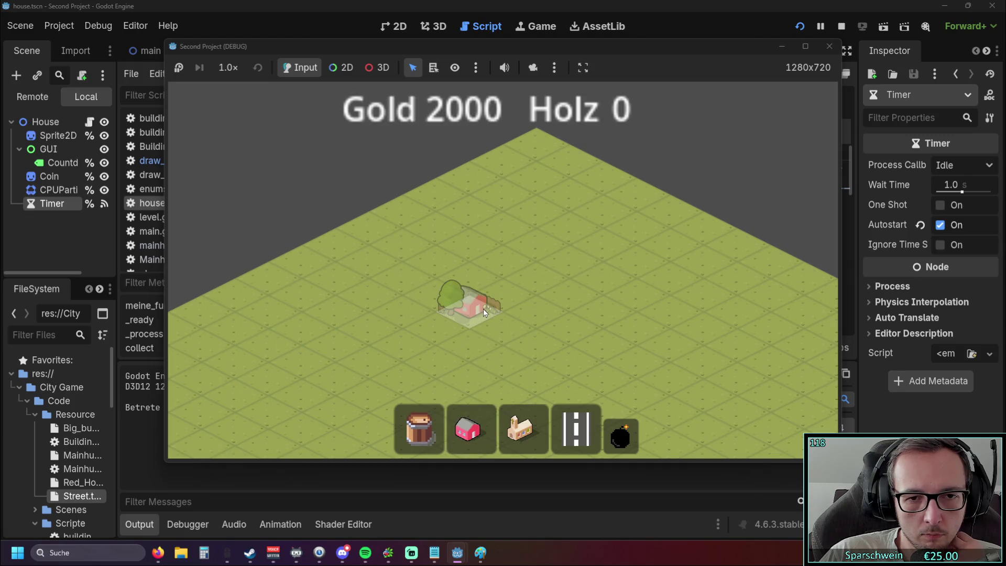
pyautogui.click(483, 309)
pyautogui.moveTo(485, 341); pyautogui.dragTo(602, 278)
pyautogui.click(521, 429)
pyautogui.click(630, 303)
pyautogui.click(631, 303)
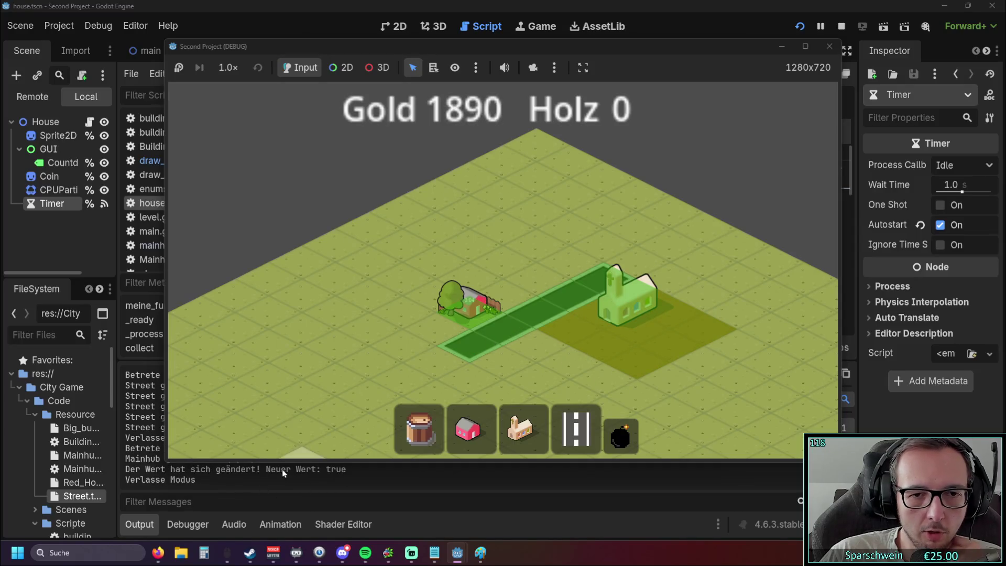
pyautogui.scroll(2, 414, 344)
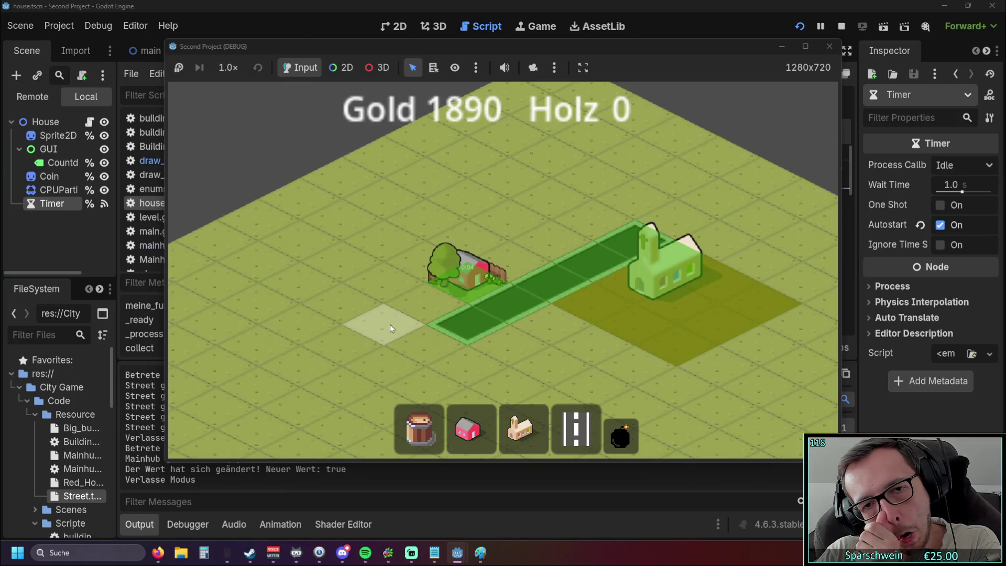
pyautogui.click(828, 48)
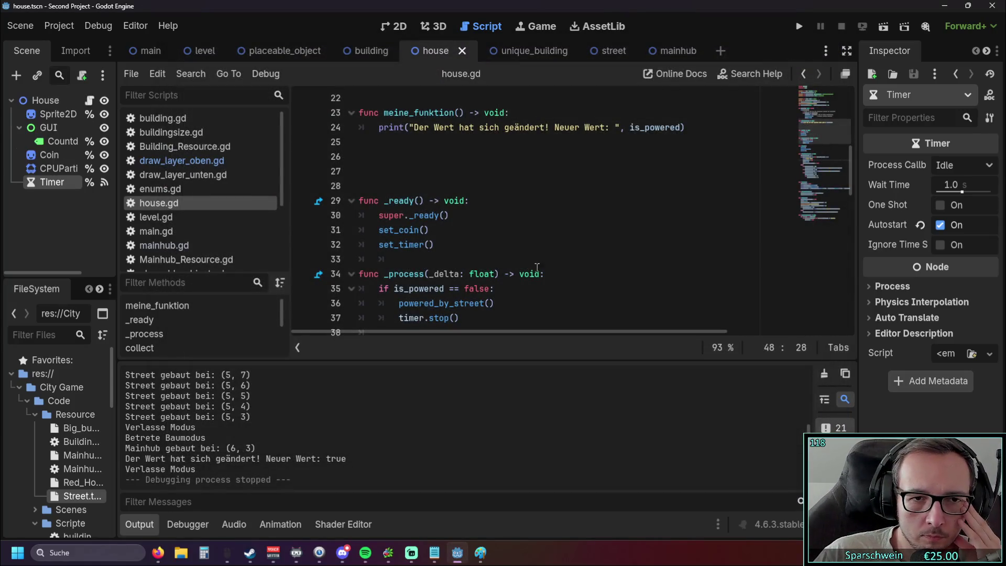
pyautogui.scroll(-2, 541, 267)
pyautogui.scroll(5, 517, 246)
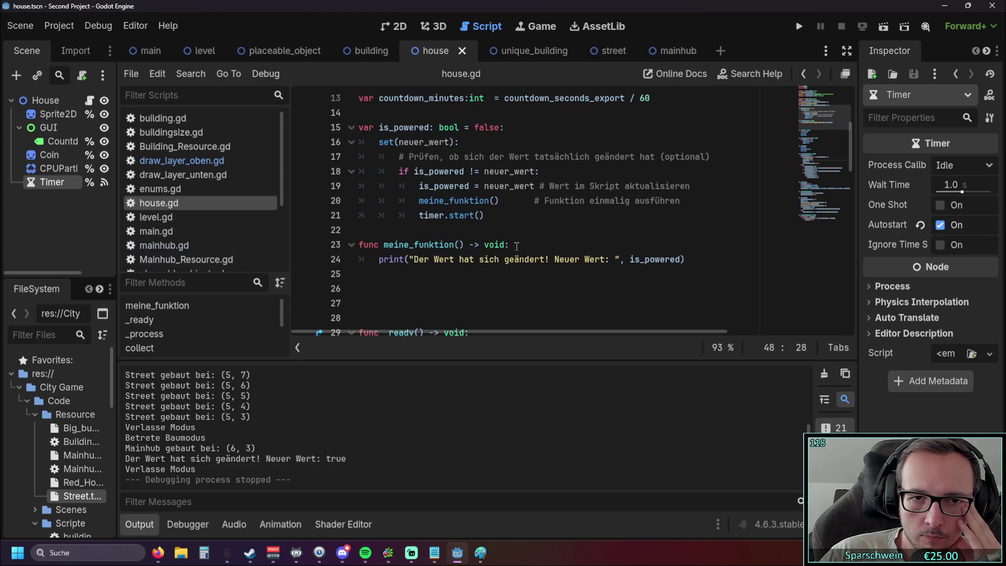
pyautogui.scroll(1, 499, 291)
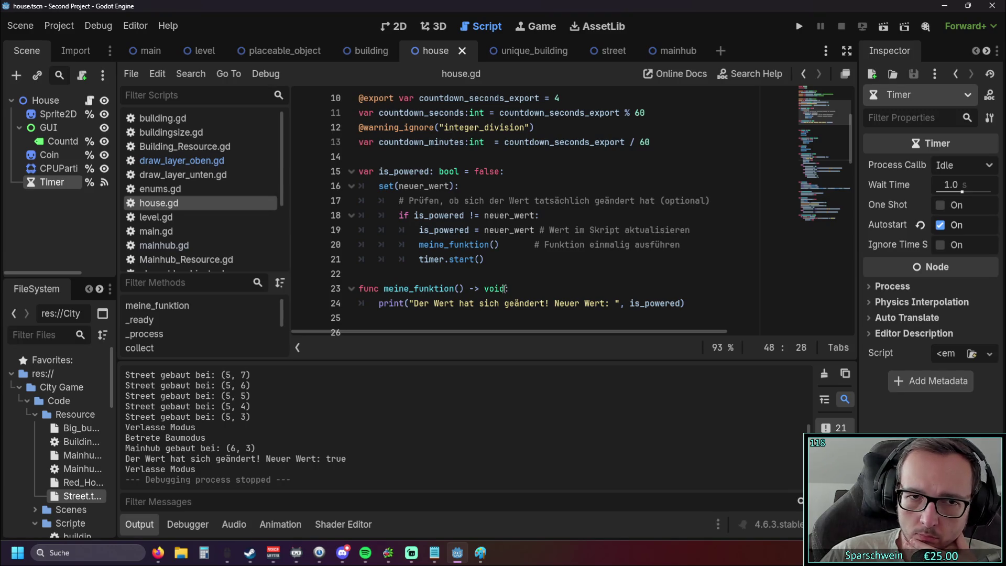
pyautogui.scroll(-20, 506, 289)
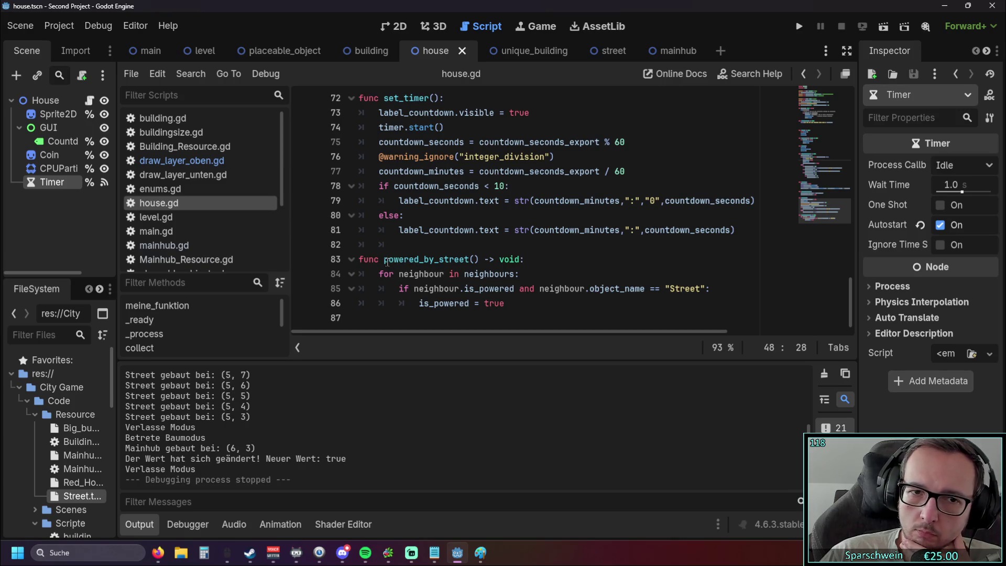
pyautogui.scroll(15, 386, 262)
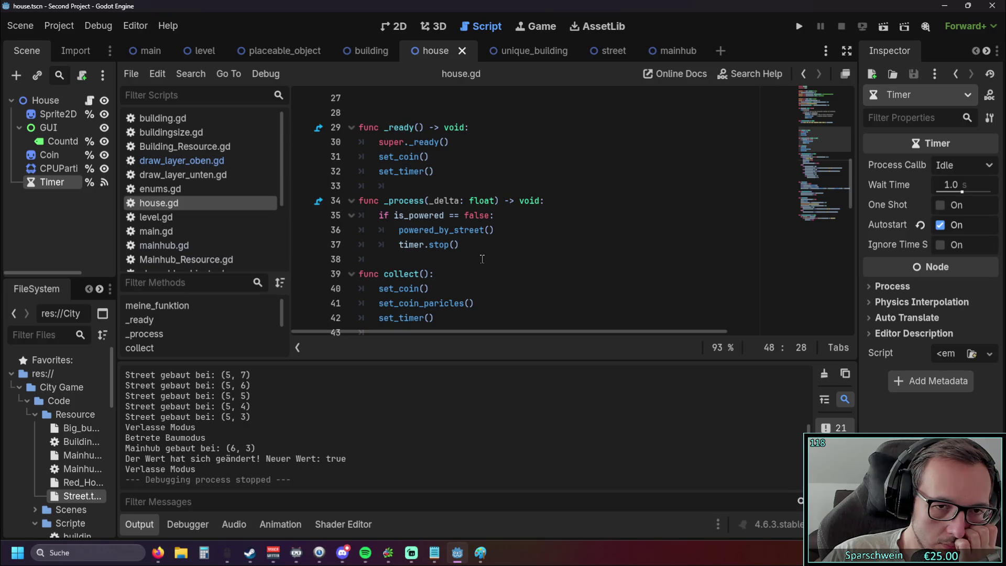
pyautogui.moveTo(497, 214); pyautogui.dragTo(309, 212)
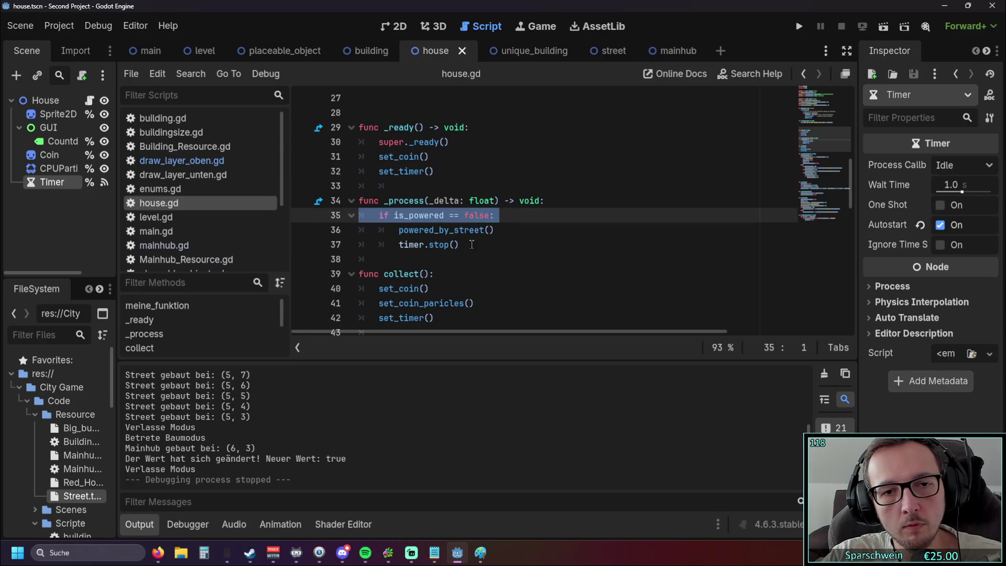
# Delete the timer.stop() line from _process
pyautogui.moveTo(470, 245); pyautogui.dragTo(278, 236)
pyautogui.hotkey('shift', 'Down')
pyautogui.press('BackSpace')
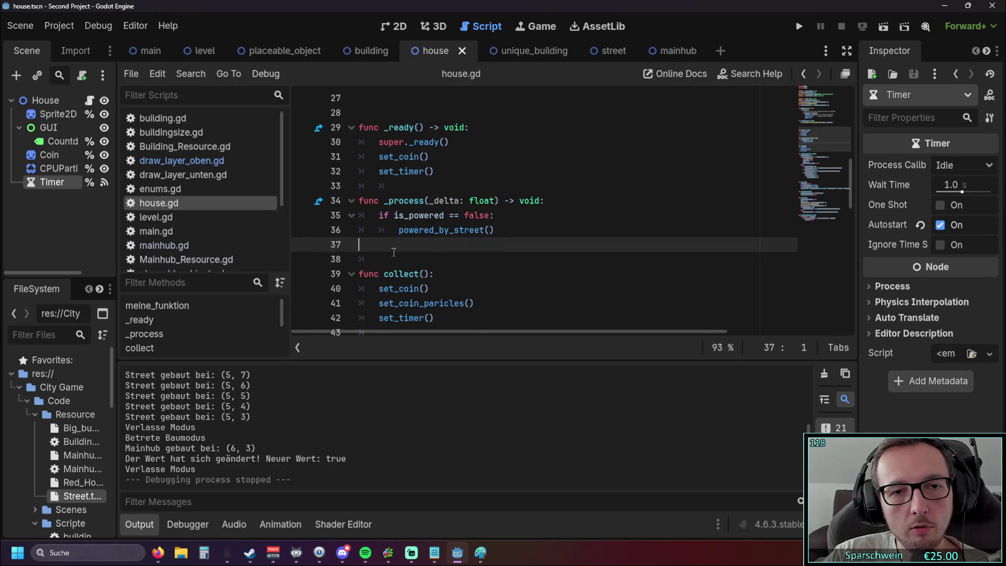
pyautogui.press('BackSpace')
pyautogui.press('Up')
# Remove the 'if is_powered == false:' line and dedent powered_by_street()
pyautogui.tripleClick(480, 214)
pyautogui.press('BackSpace')
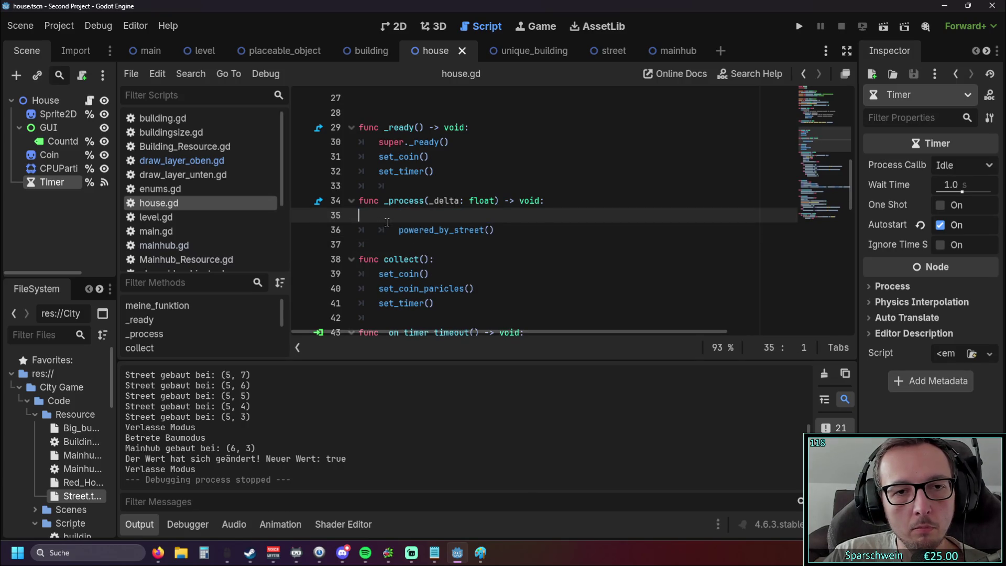
pyautogui.press('Delete')
pyautogui.click(424, 229)
pyautogui.scroll(1, 425, 230)
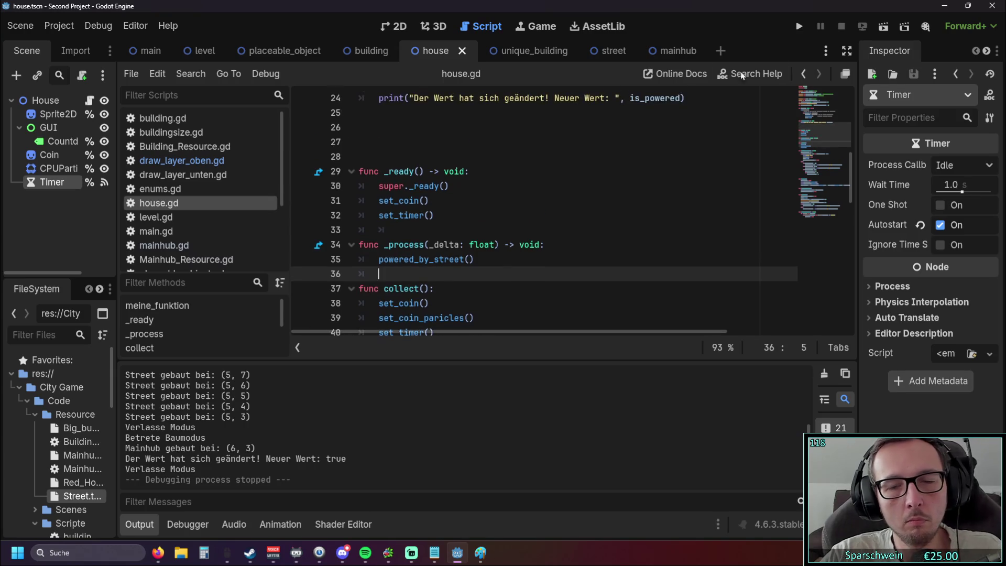
# Run the game, place a red house, a five-tile street and the main hub at its end
pyautogui.click(796, 33)
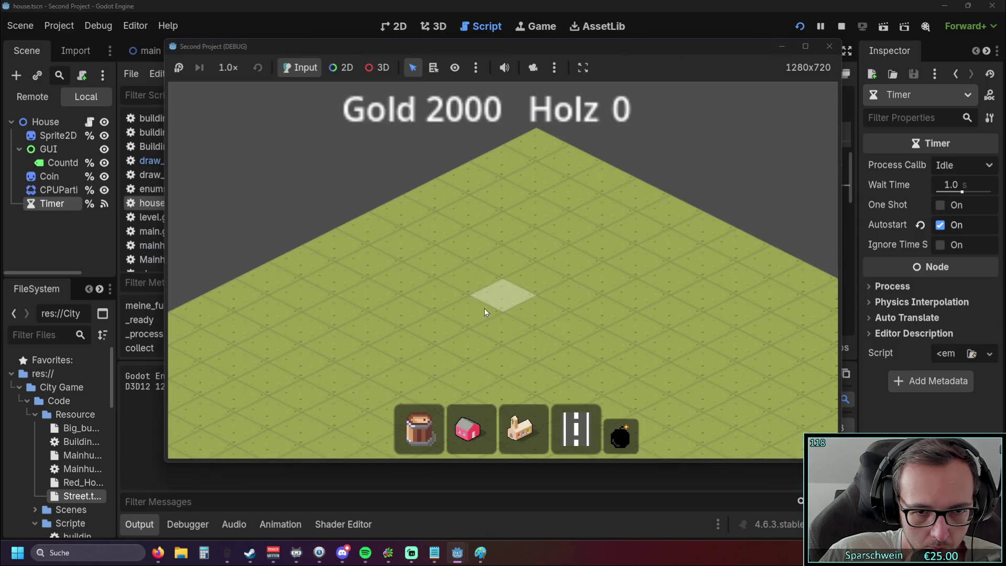
pyautogui.click(471, 309)
pyautogui.moveTo(438, 49)
pyautogui.mouseDown()
pyautogui.moveTo(630, 58)
pyautogui.moveTo(585, 54)
pyautogui.mouseUp()
pyautogui.click(728, 432)
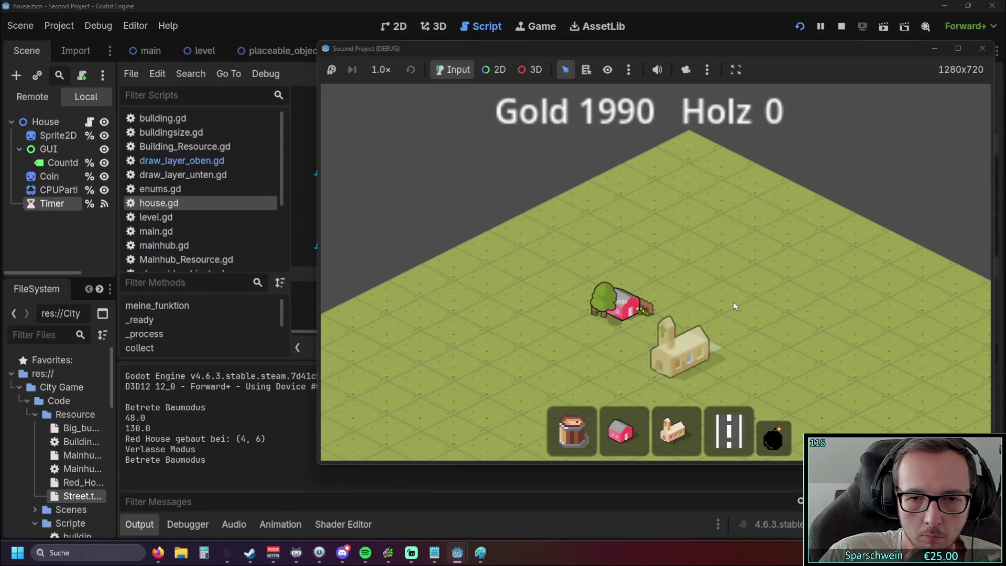
pyautogui.moveTo(623, 343); pyautogui.dragTo(738, 282)
pyautogui.click(672, 432)
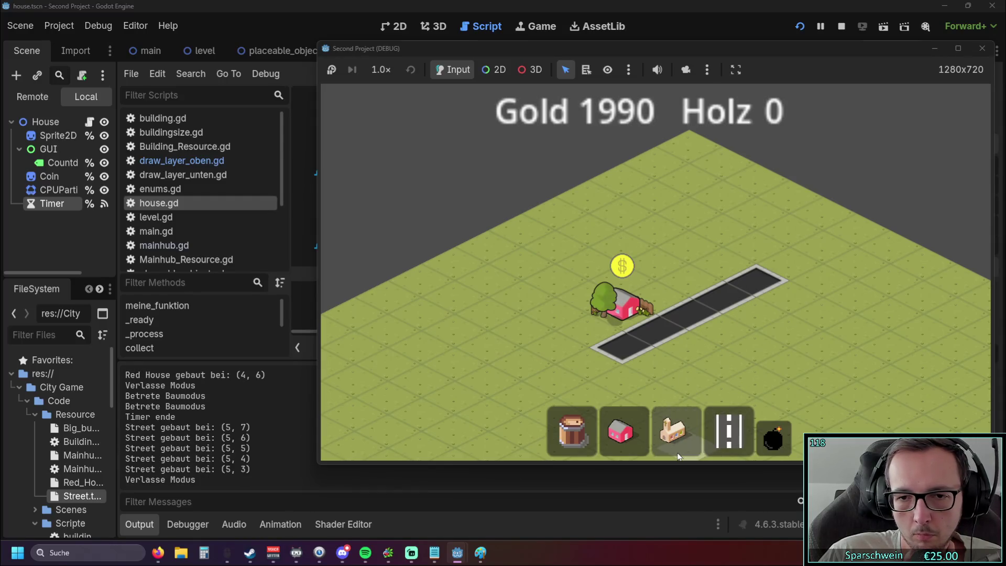
pyautogui.click(785, 315)
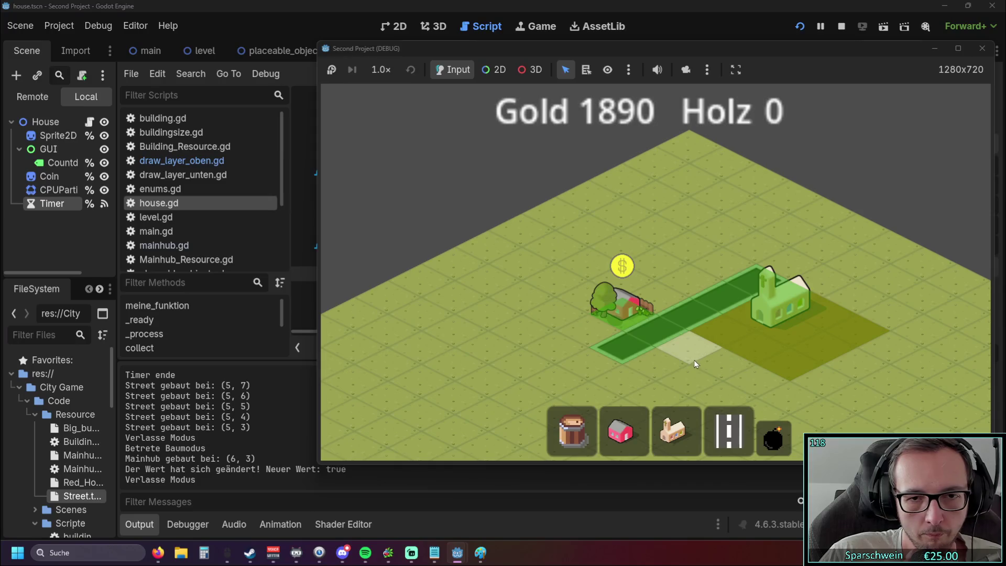
pyautogui.scroll(3, 690, 360)
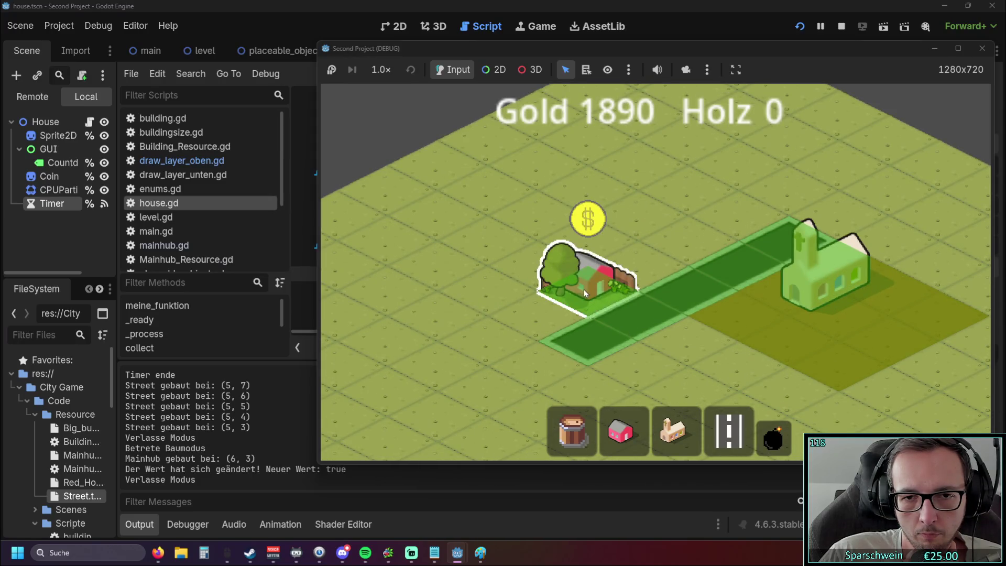
# Demolish and rebuild the red house at (4, 6), then demolish street tiles (5, 5), (5, 6), (5, 7)
pyautogui.click(773, 439)
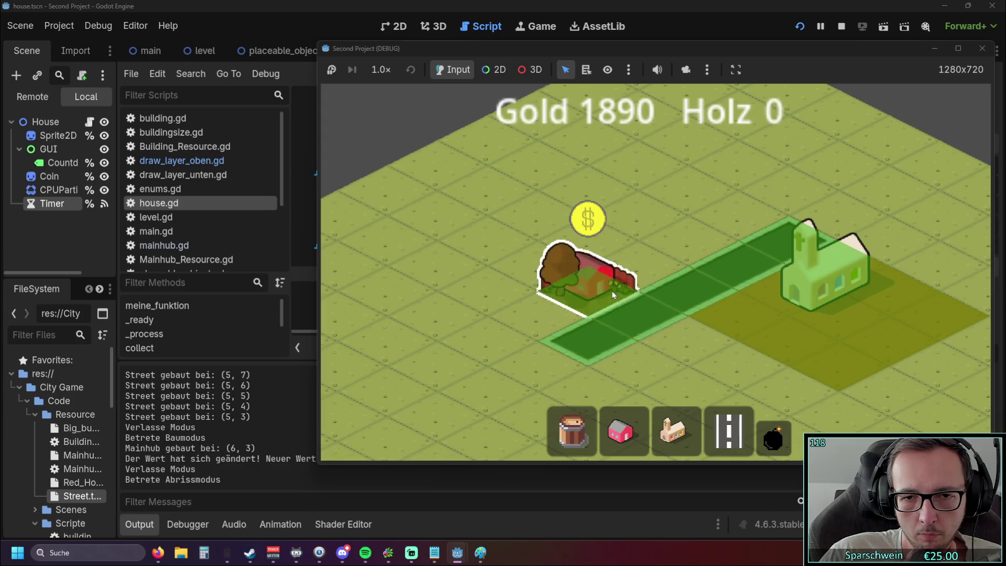
pyautogui.click(624, 250)
pyautogui.click(620, 431)
pyautogui.click(566, 306)
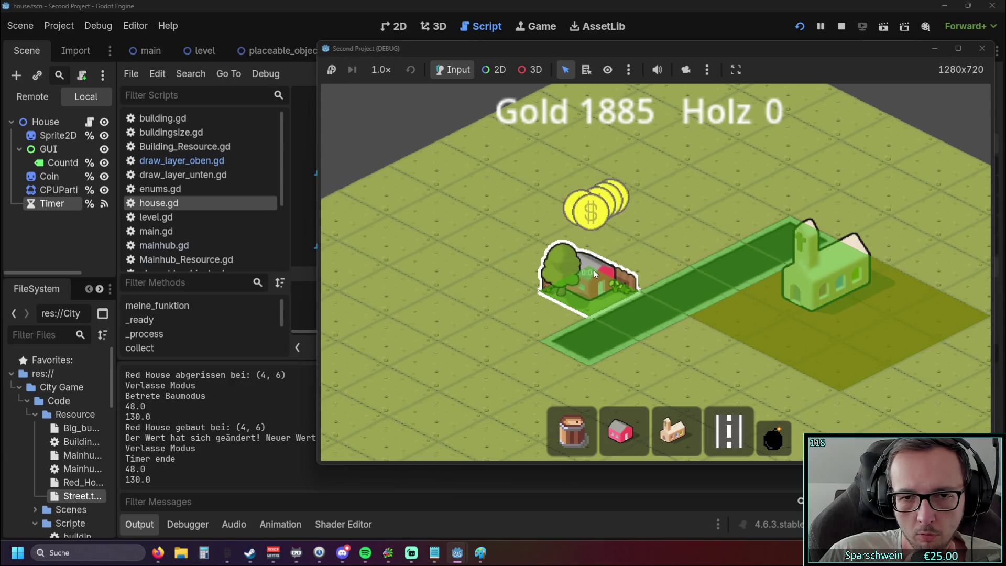
pyautogui.click(773, 439)
pyautogui.click(712, 293)
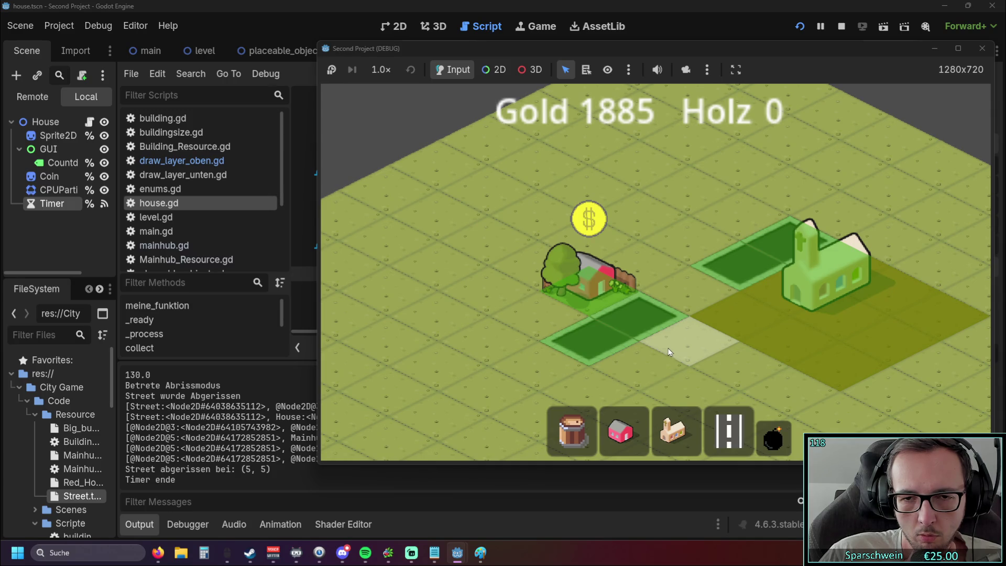
pyautogui.click(636, 317)
pyautogui.click(586, 336)
pyautogui.rightClick(658, 364)
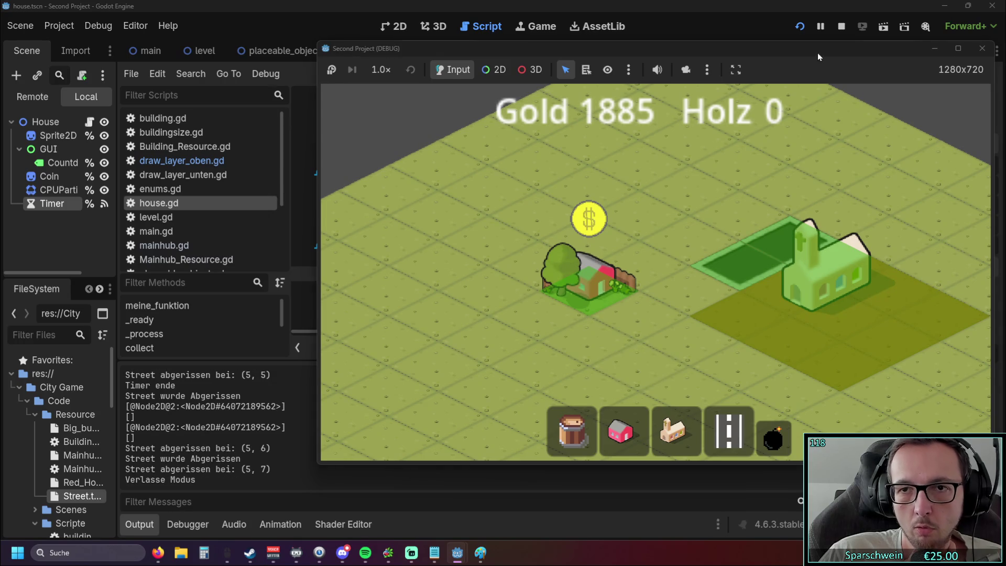
# Stop the game with F8, widen the script list and select street.gd
pyautogui.press('F8')
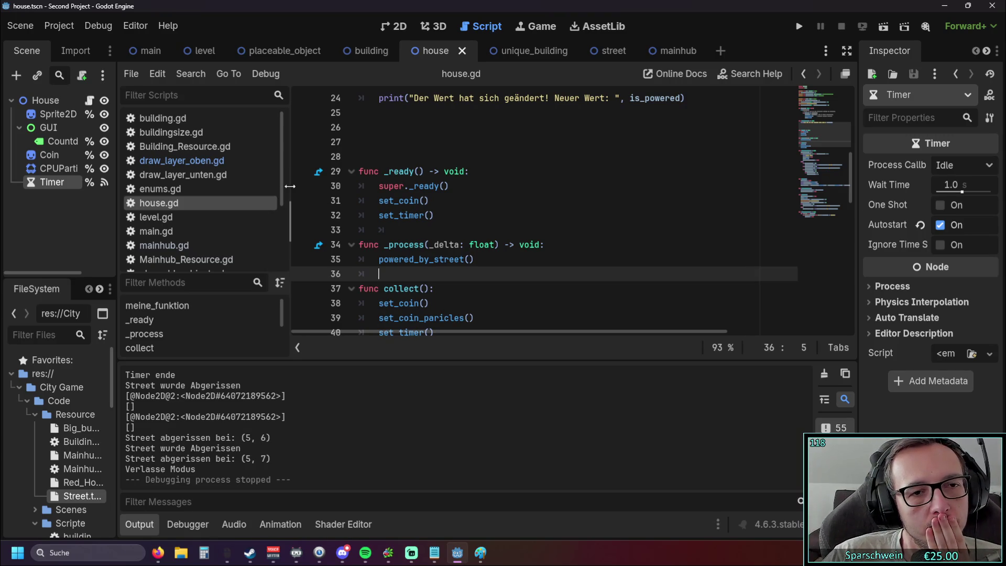
pyautogui.moveTo(289, 186); pyautogui.dragTo(320, 187)
pyautogui.scroll(-3, 214, 206)
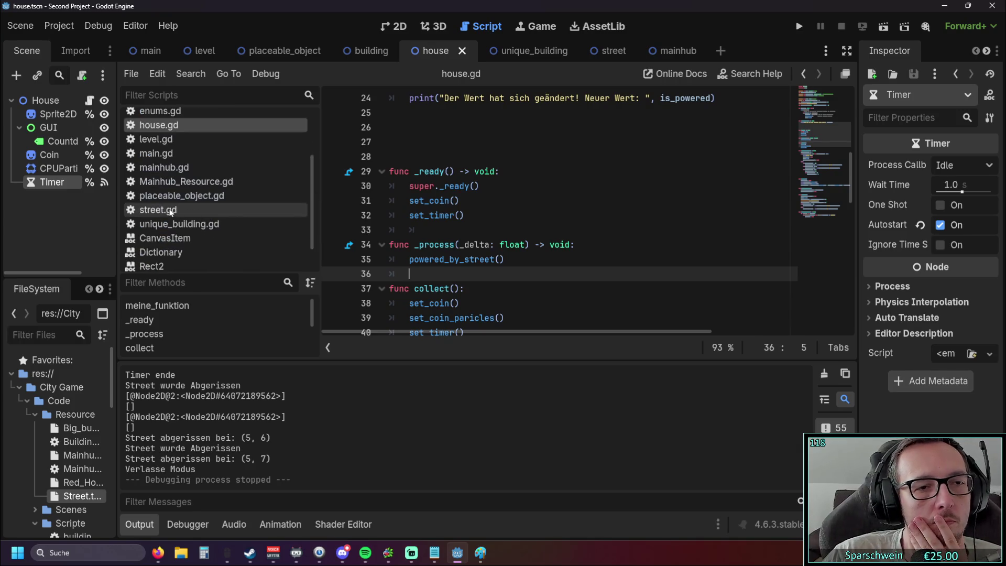
pyautogui.click(172, 212)
# Read through street.gd's powered_by_street loop and catch_deconstruct_signal, ending before line 18's colon
pyautogui.click(607, 243)
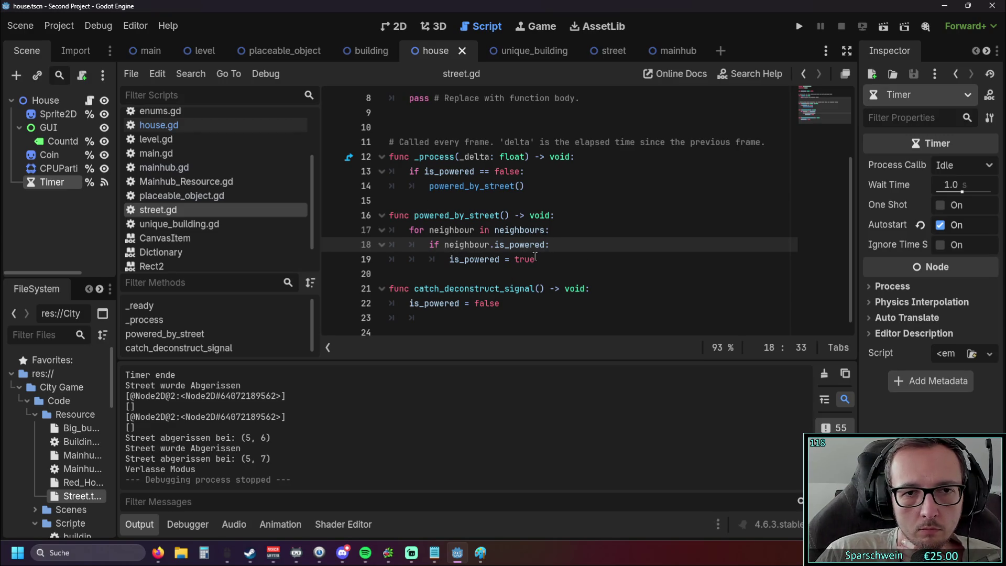
pyautogui.scroll(2, 523, 262)
pyautogui.scroll(-2, 571, 268)
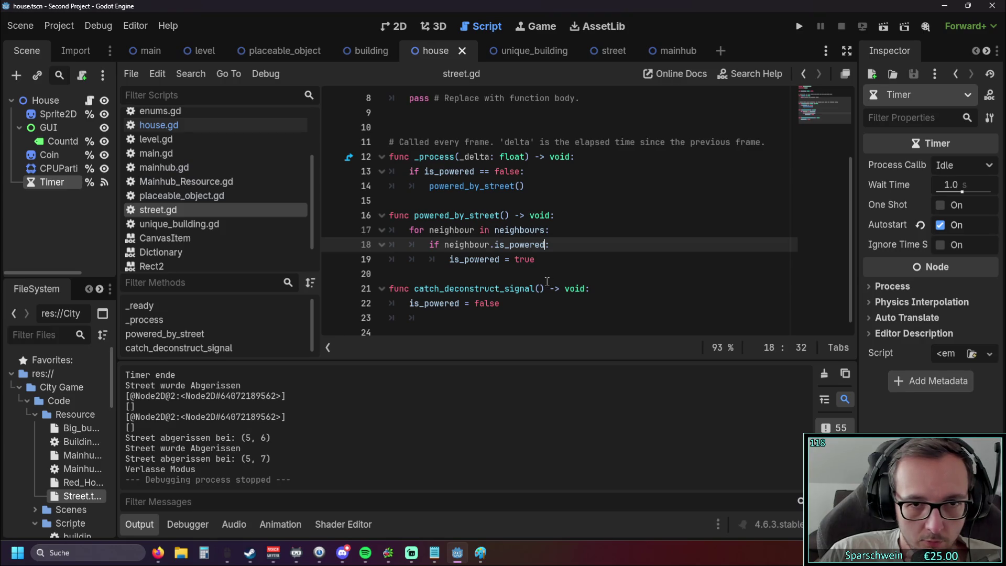
pyautogui.scroll(1, 542, 281)
pyautogui.scroll(-1, 544, 281)
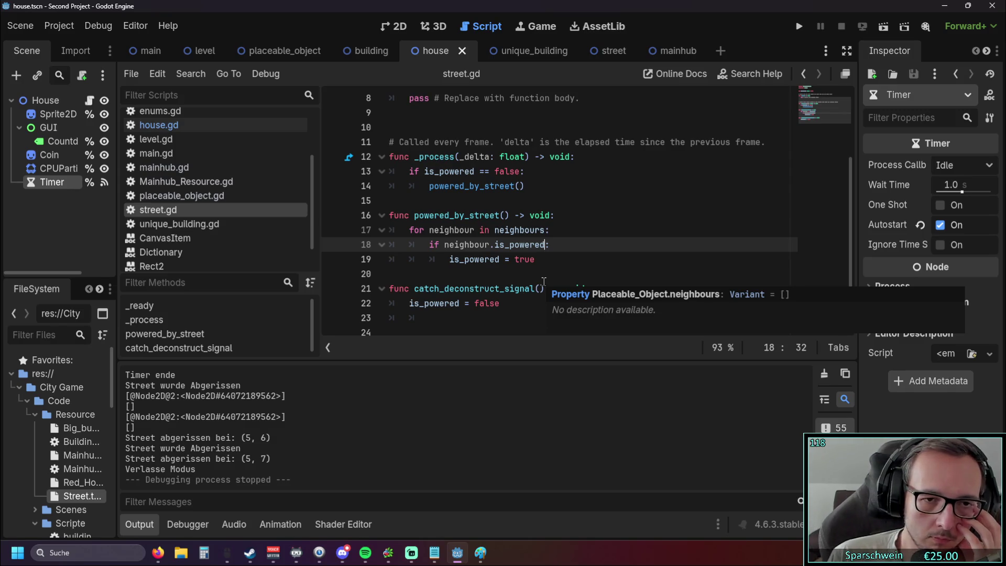
pyautogui.moveTo(413, 288); pyautogui.dragTo(549, 289)
pyautogui.click(549, 312)
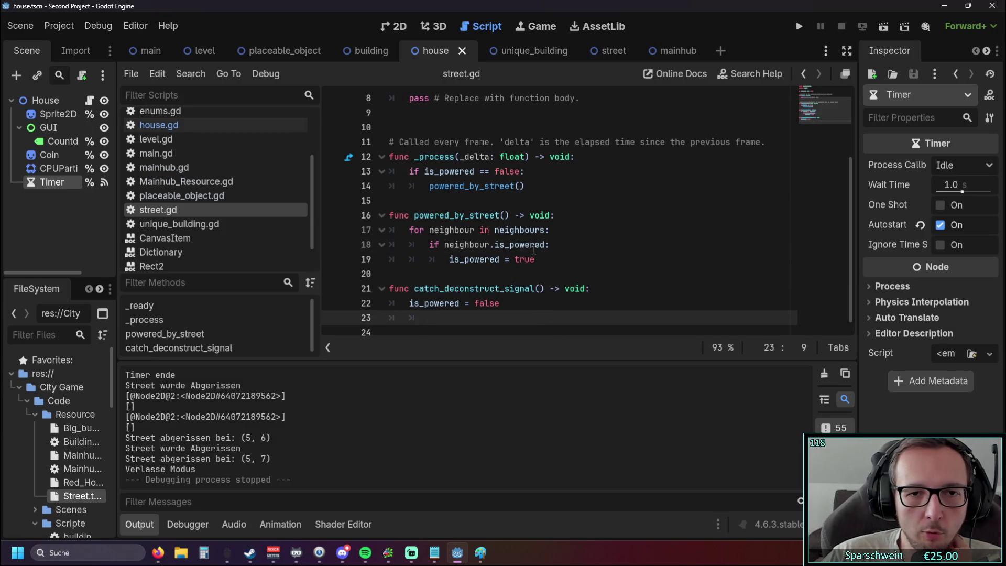
pyautogui.moveTo(529, 249); pyautogui.dragTo(390, 214)
pyautogui.click(536, 260)
pyautogui.moveTo(536, 258); pyautogui.dragTo(390, 215)
pyautogui.click(541, 259)
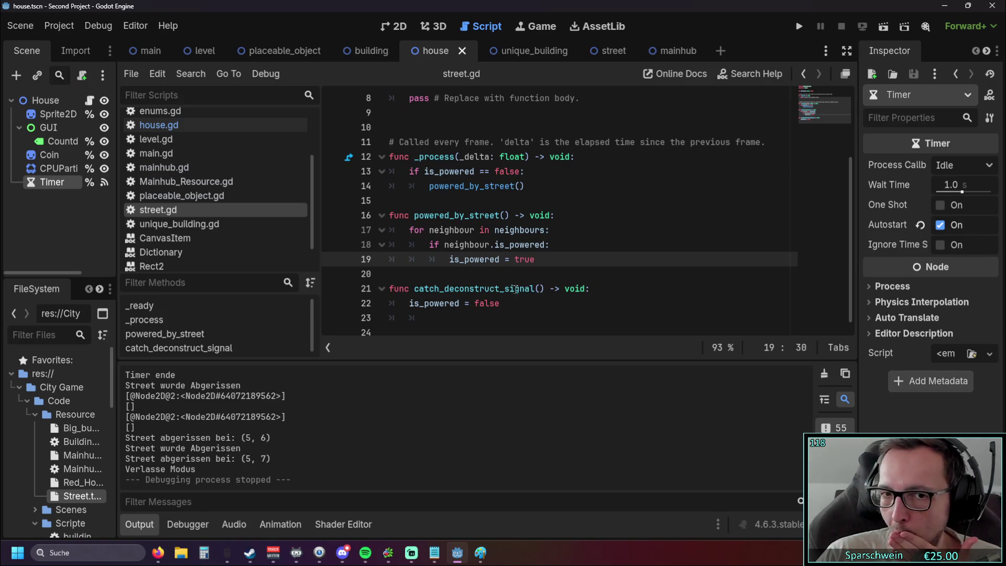
pyautogui.scroll(-1, 510, 310)
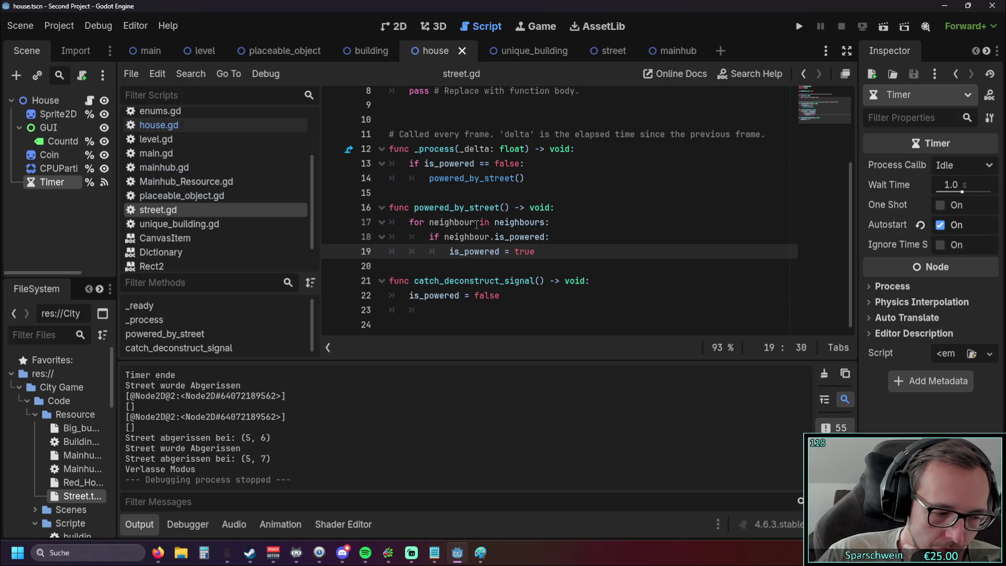
pyautogui.click(545, 237)
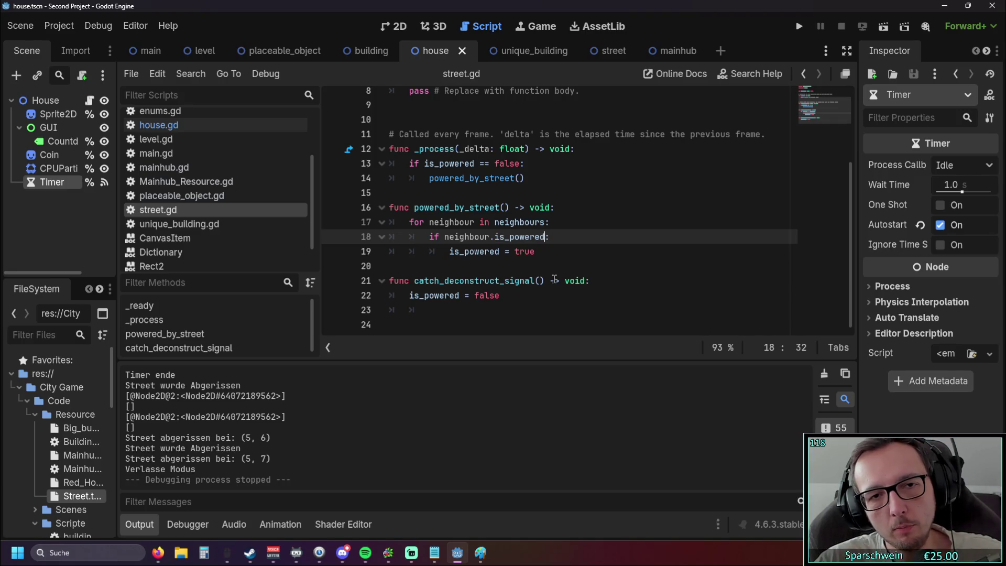
pyautogui.scroll(1, 554, 279)
pyautogui.scroll(-1, 531, 251)
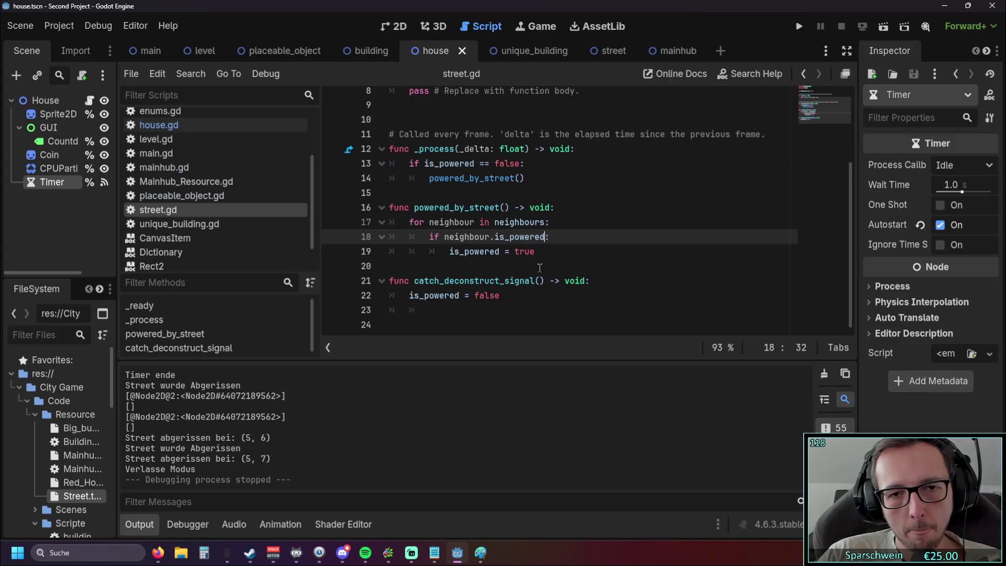
# Append 'and neighbour.object_name == "Street"' to line 18's condition and run the game
pyautogui.write('and ')
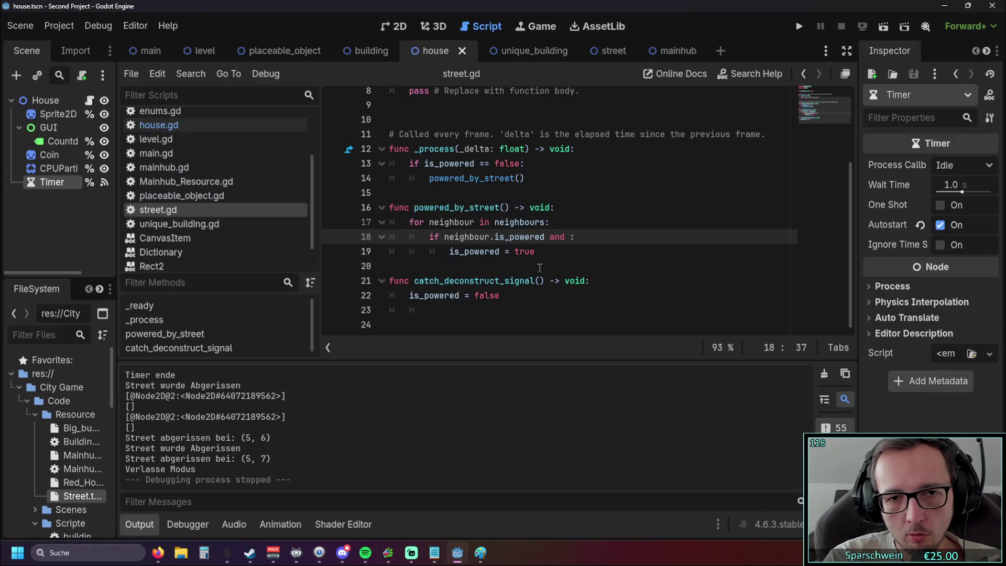
pyautogui.write('neigh')
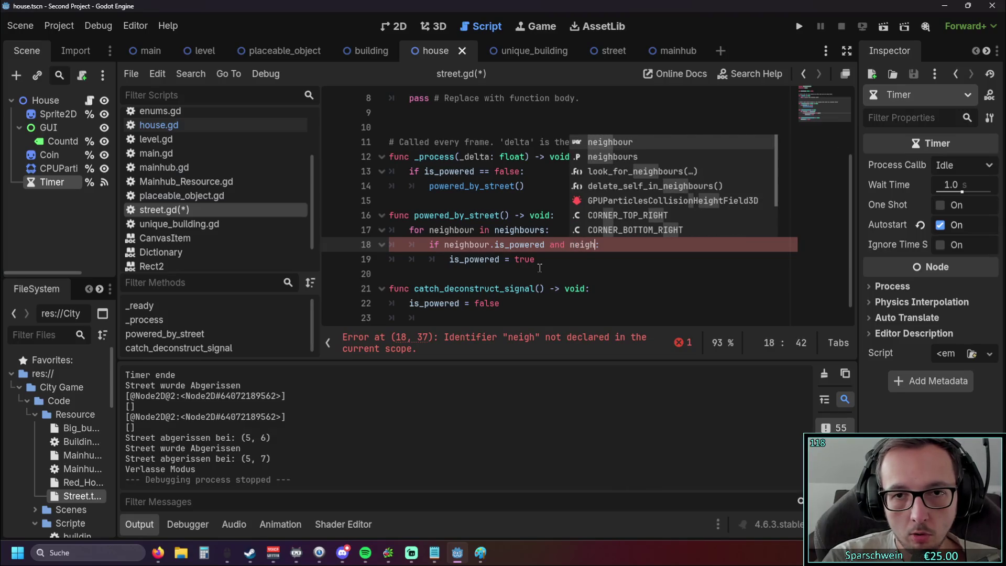
pyautogui.press('Return')
pyautogui.write('.ob')
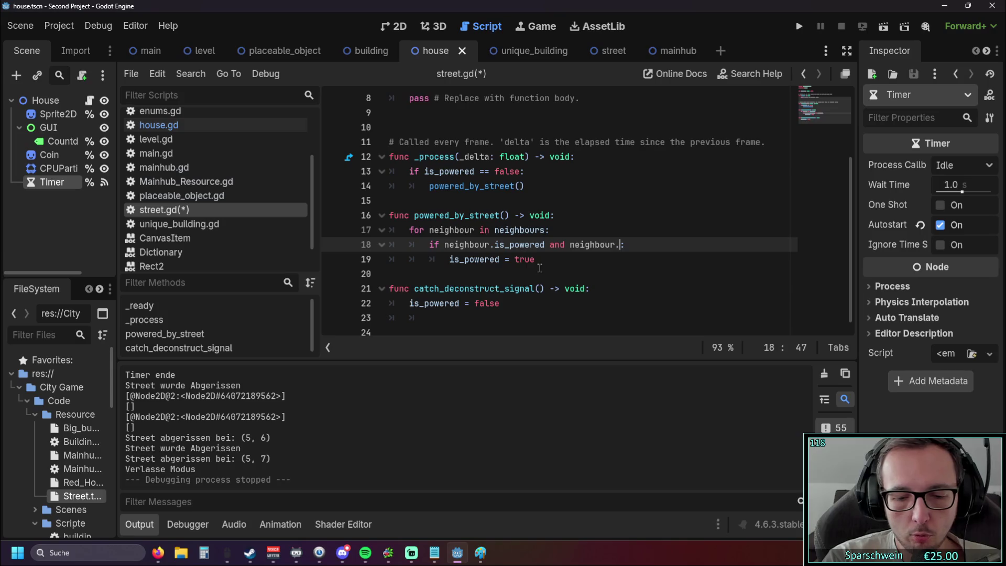
pyautogui.write('ject')
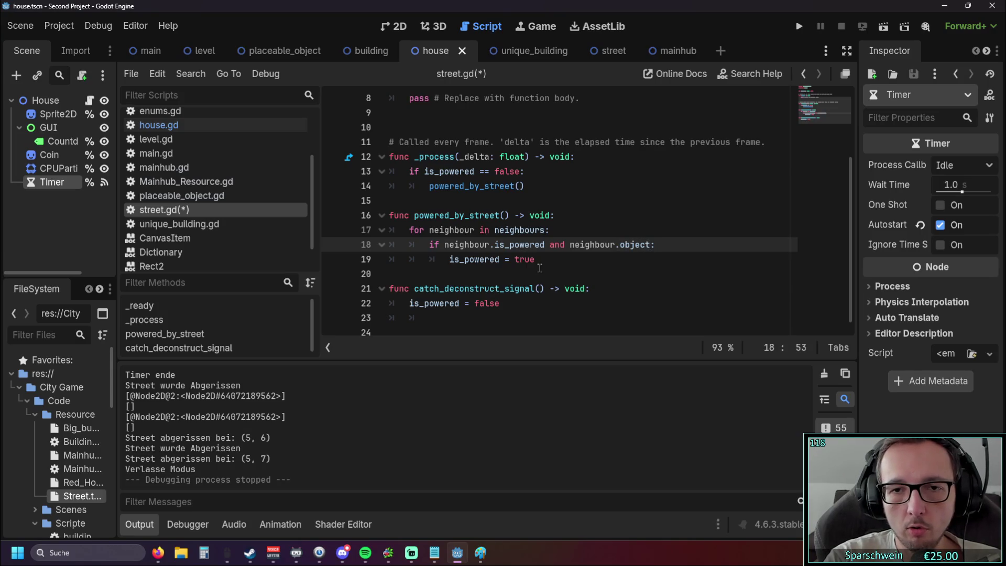
pyautogui.write('_name')
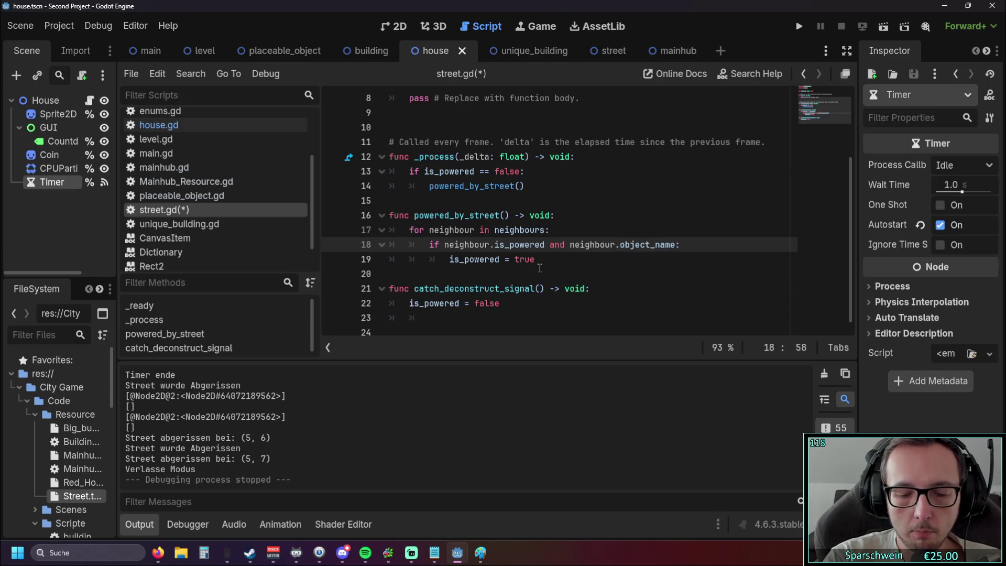
pyautogui.write(' == "Stre')
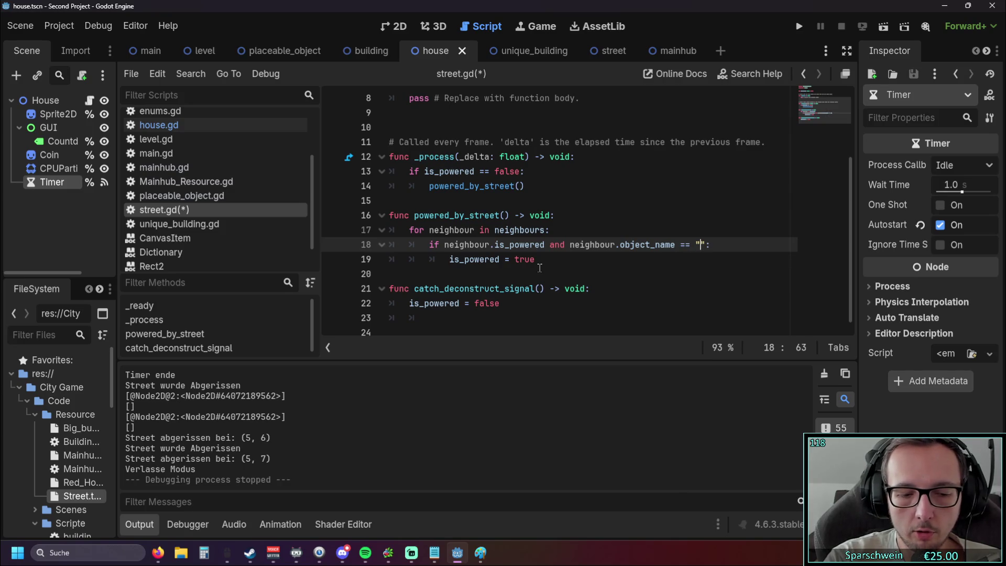
pyautogui.write('et')
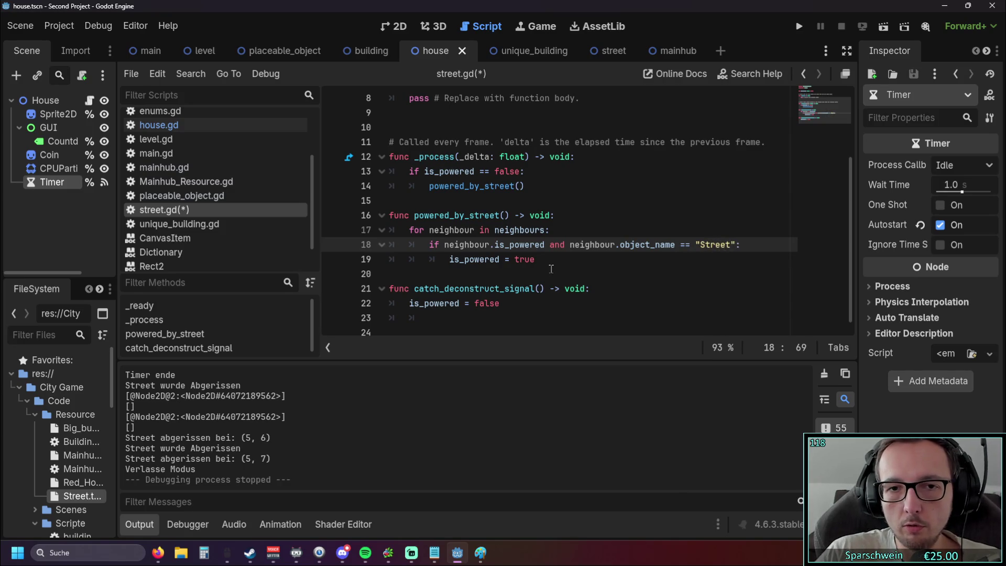
pyautogui.click(547, 268)
pyautogui.click(802, 29)
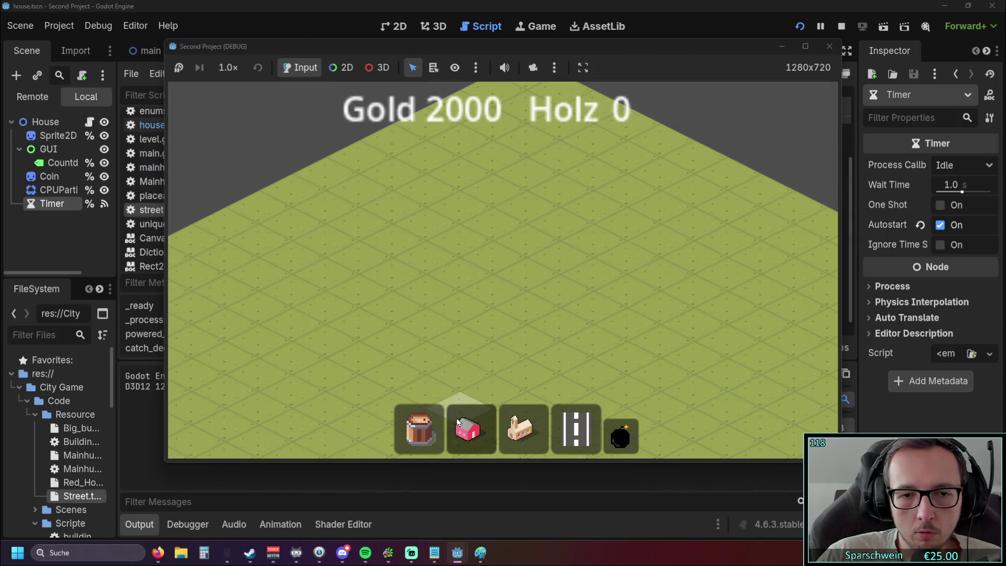
# Place a red house with no street, try laying a street, cancel, and close the running game
pyautogui.click(457, 422)
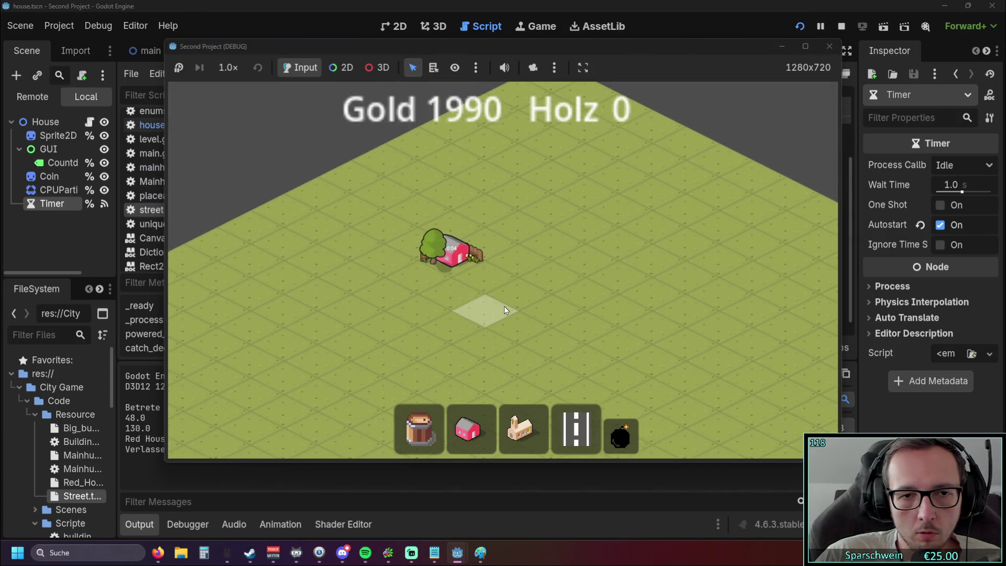
pyautogui.moveTo(572, 424)
pyautogui.mouseDown()
pyautogui.moveTo(475, 269)
pyautogui.moveTo(443, 244)
pyautogui.mouseUp()
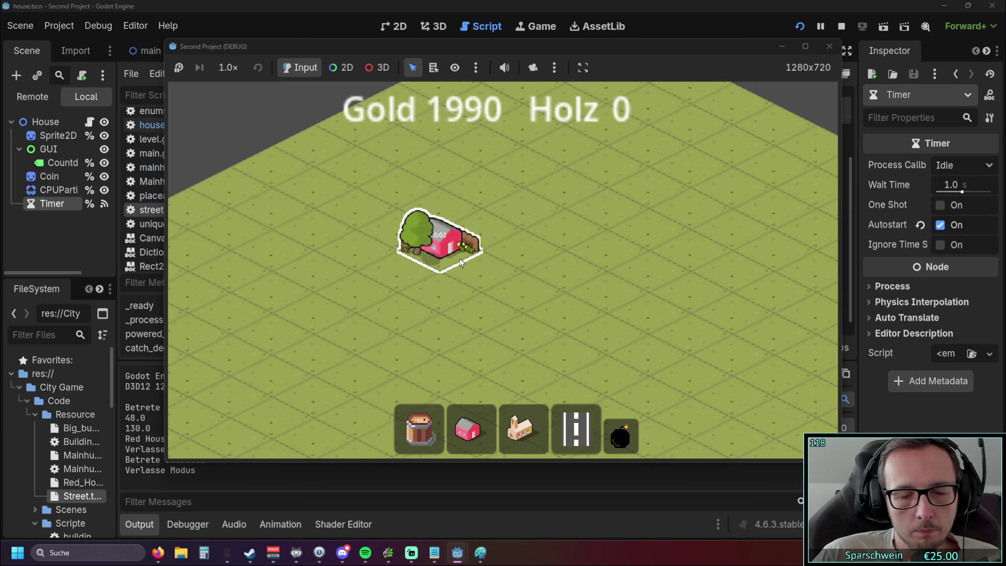
pyautogui.click(564, 425)
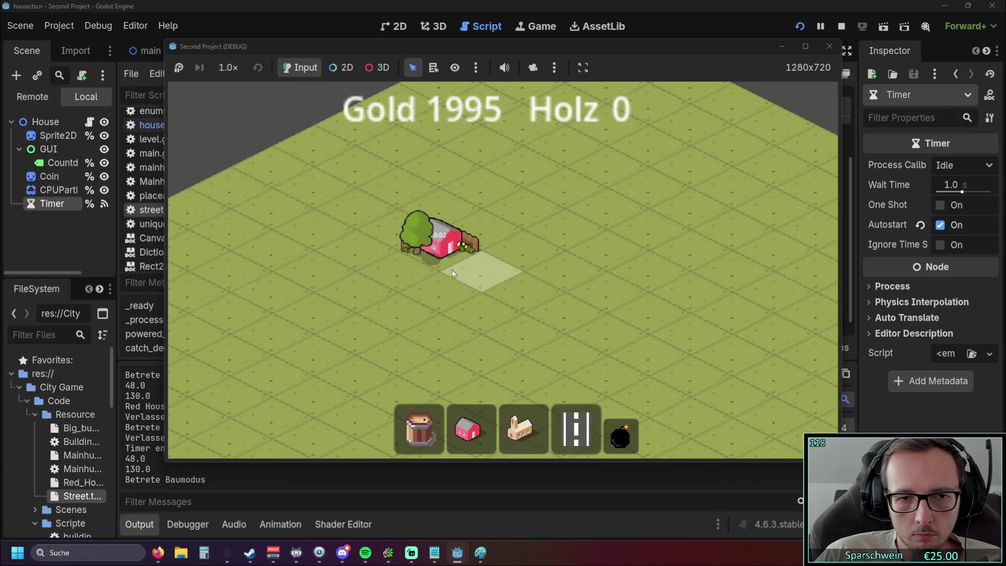
pyautogui.press('Escape')
pyautogui.click(828, 52)
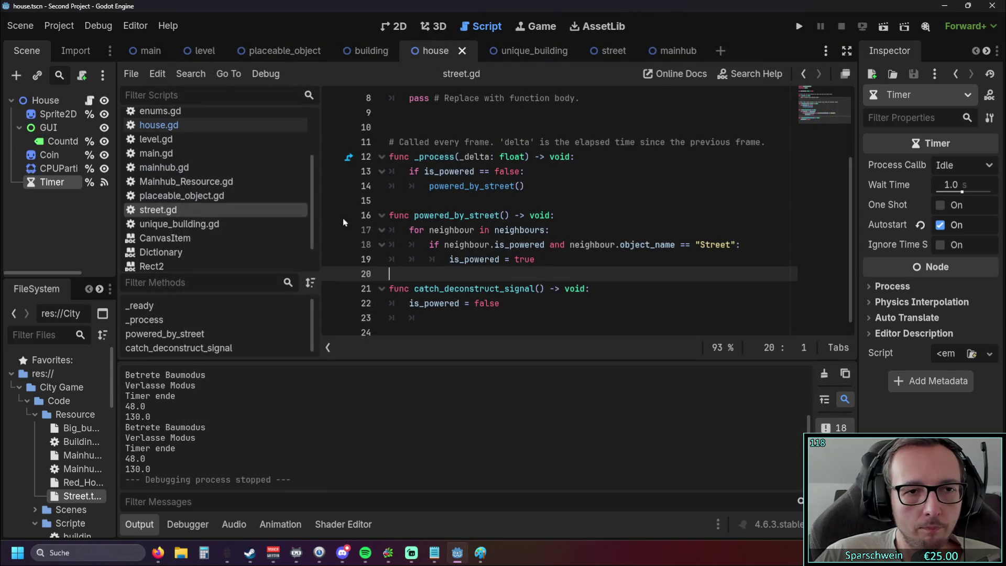
# Open house.gd and delete the timer.start() line from set_timer
pyautogui.scroll(3, 219, 204)
pyautogui.click(169, 205)
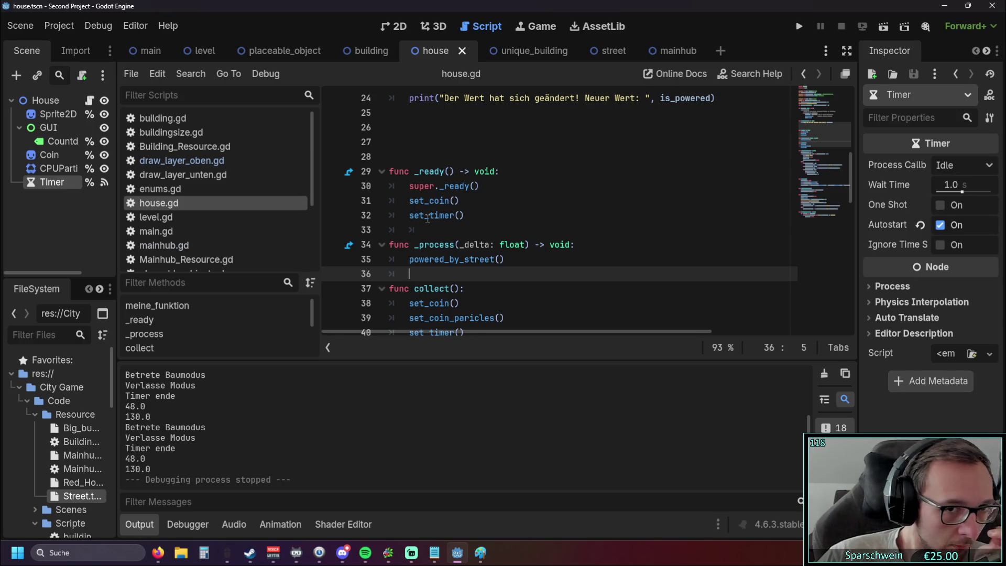
pyautogui.scroll(-1, 470, 213)
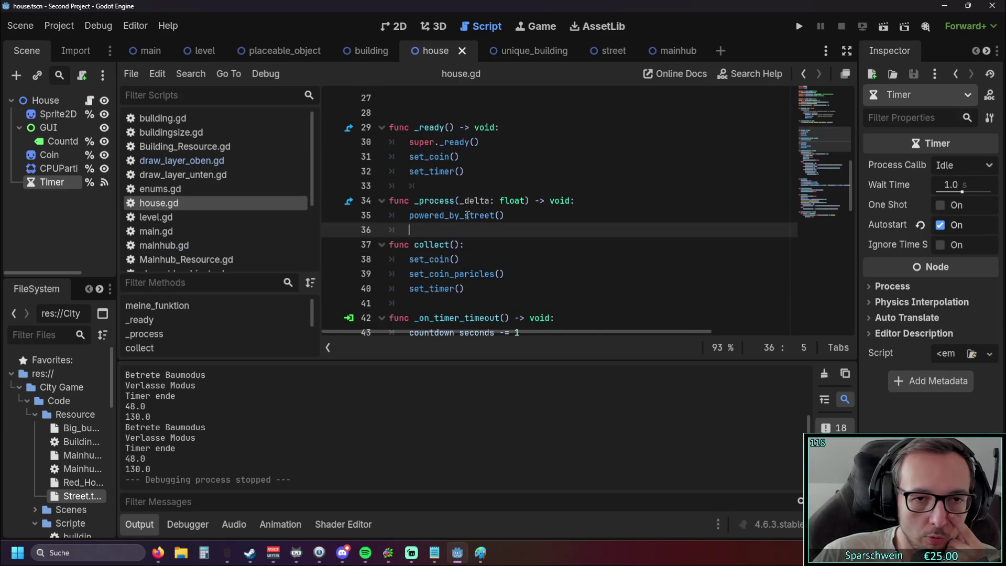
pyautogui.scroll(-3, 543, 210)
pyautogui.scroll(8, 529, 215)
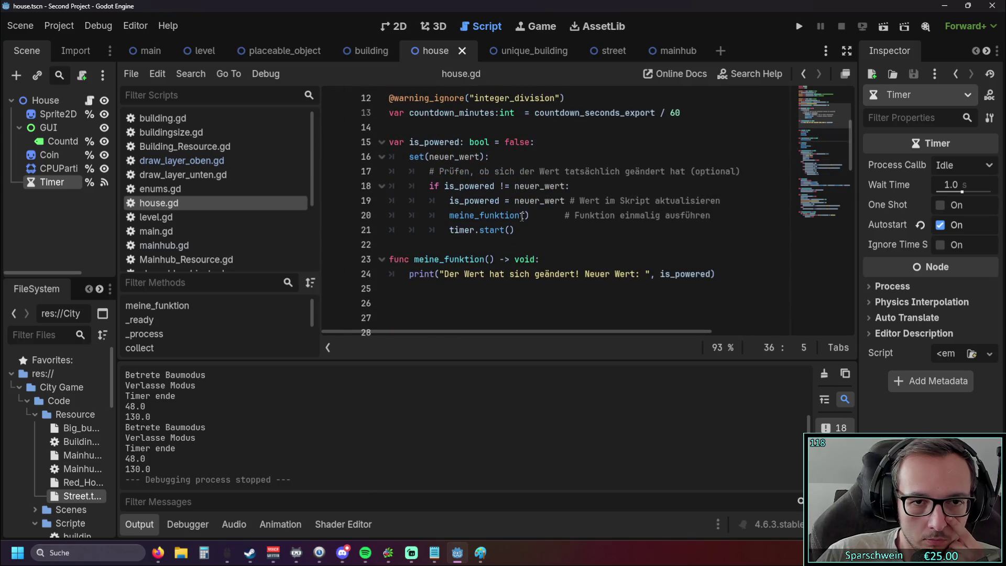
pyautogui.scroll(-1, 522, 217)
pyautogui.scroll(1, 523, 216)
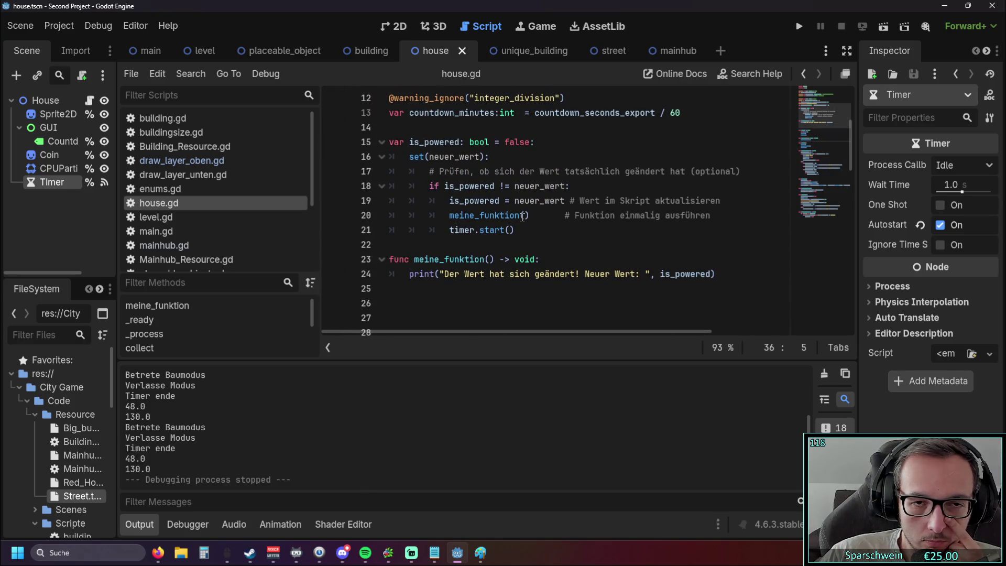
pyautogui.scroll(-4, 456, 202)
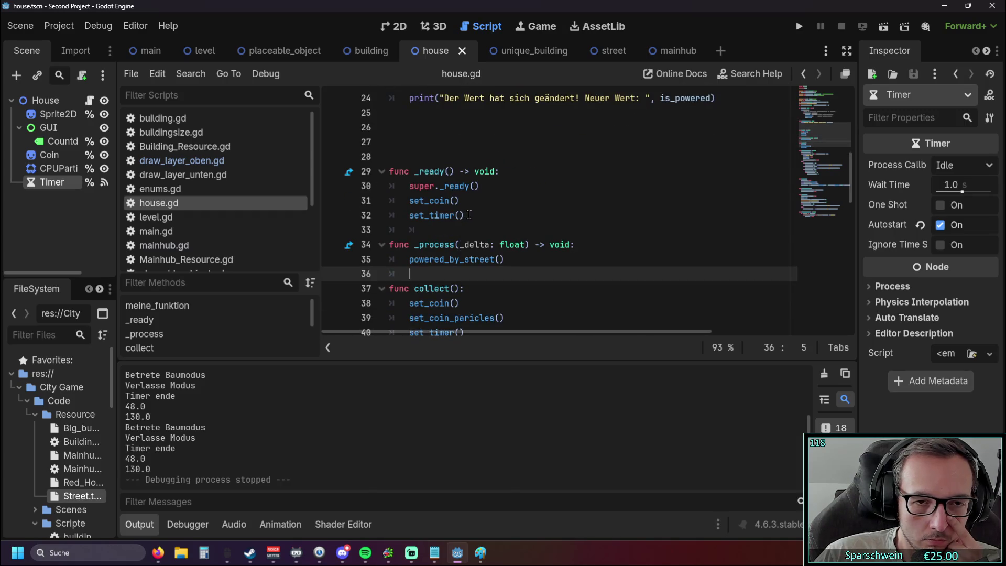
pyautogui.scroll(-15, 474, 212)
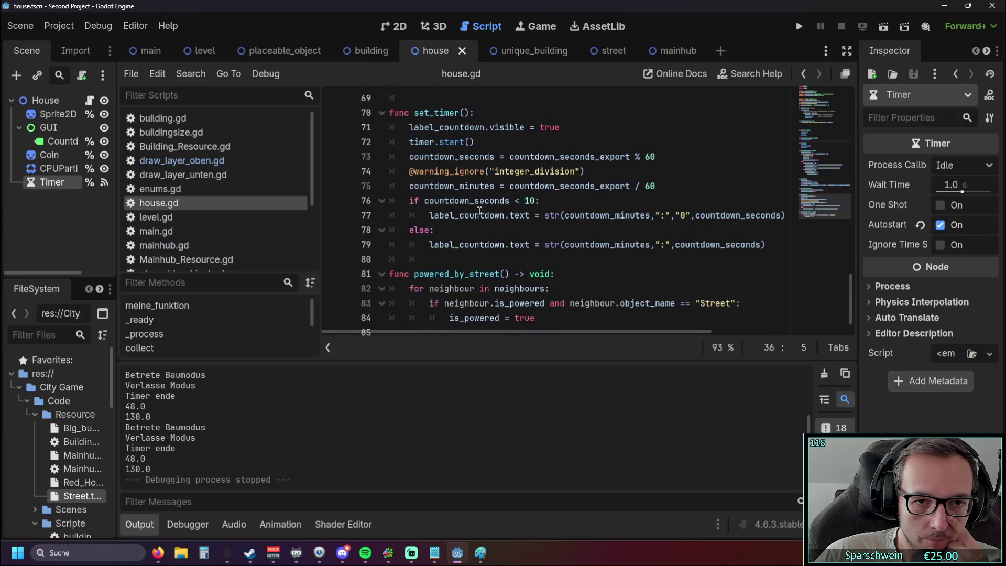
pyautogui.scroll(2, 479, 210)
pyautogui.scroll(-1, 478, 207)
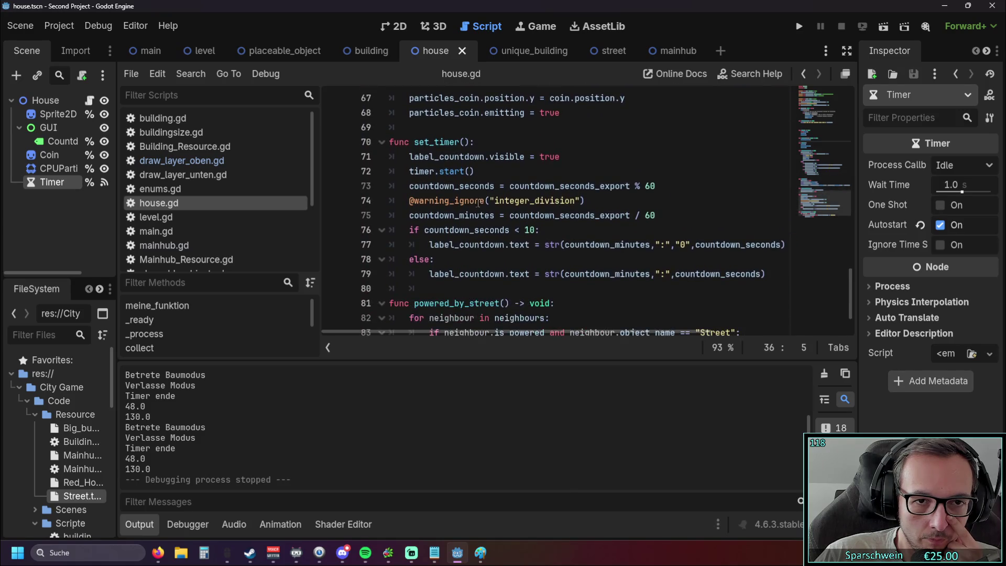
pyautogui.moveTo(492, 170); pyautogui.dragTo(373, 172)
pyautogui.press('BackSpace')
pyautogui.press('BackSpace')
# Test-run the game by placing a red house, then stop it with F8
pyautogui.click(564, 219)
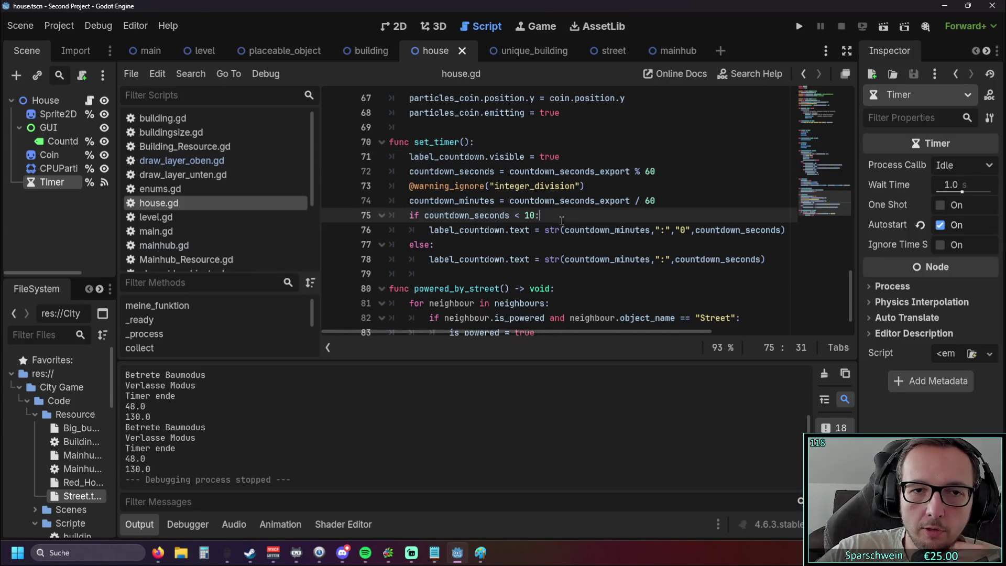
pyautogui.scroll(2, 564, 220)
pyautogui.scroll(-4, 568, 219)
pyautogui.scroll(3, 573, 217)
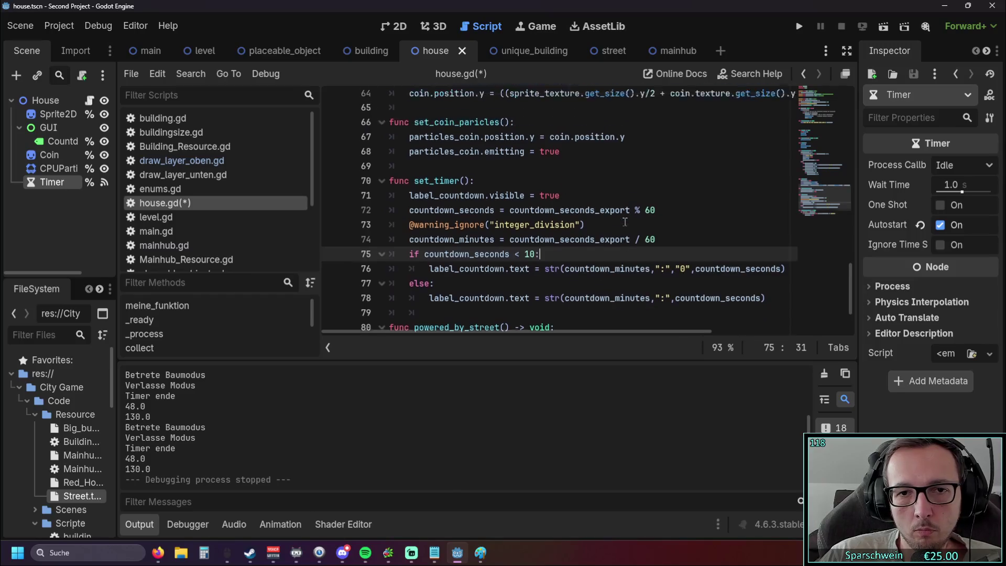
pyautogui.scroll(3, 577, 218)
pyautogui.click(629, 200)
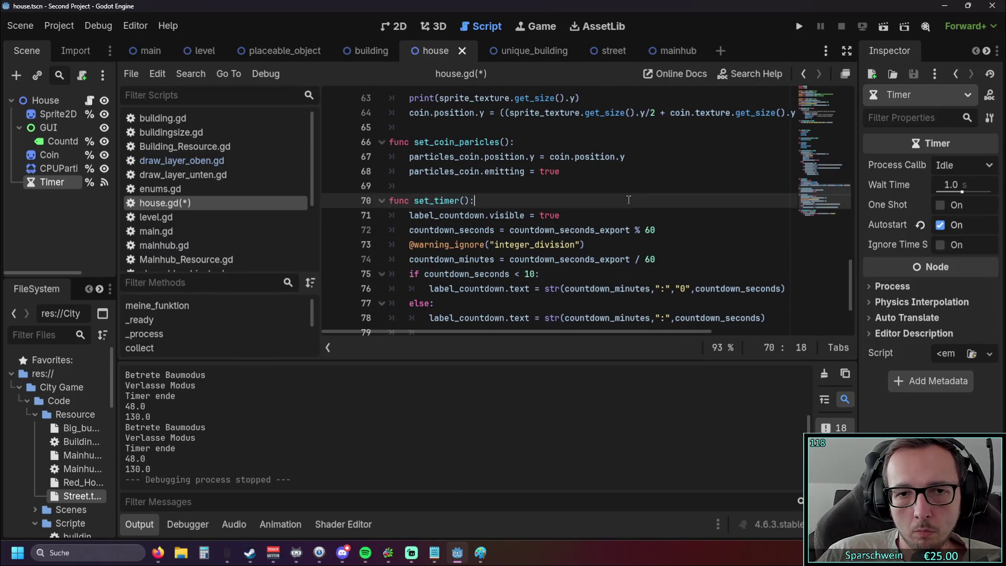
pyautogui.scroll(10, 646, 199)
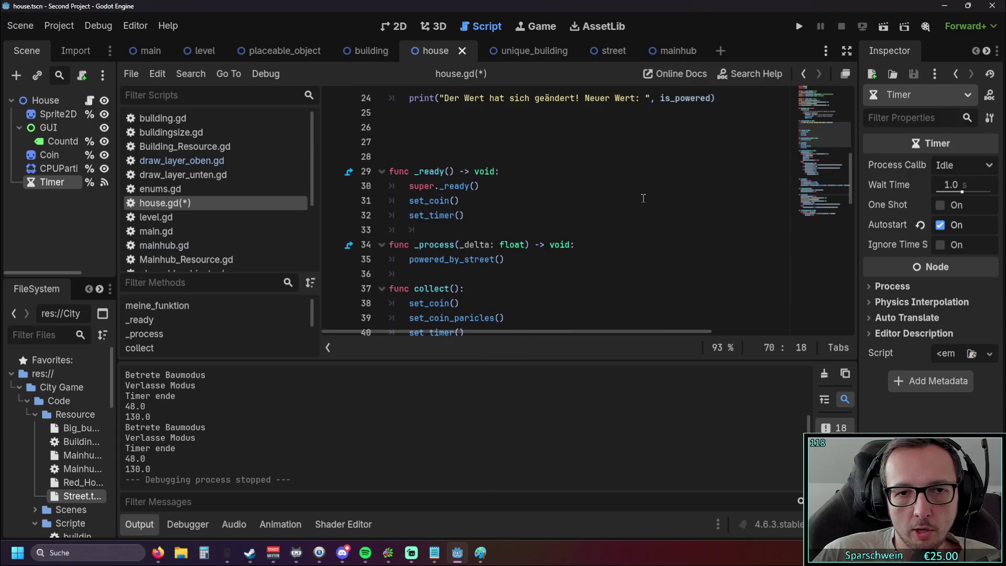
pyautogui.click(799, 26)
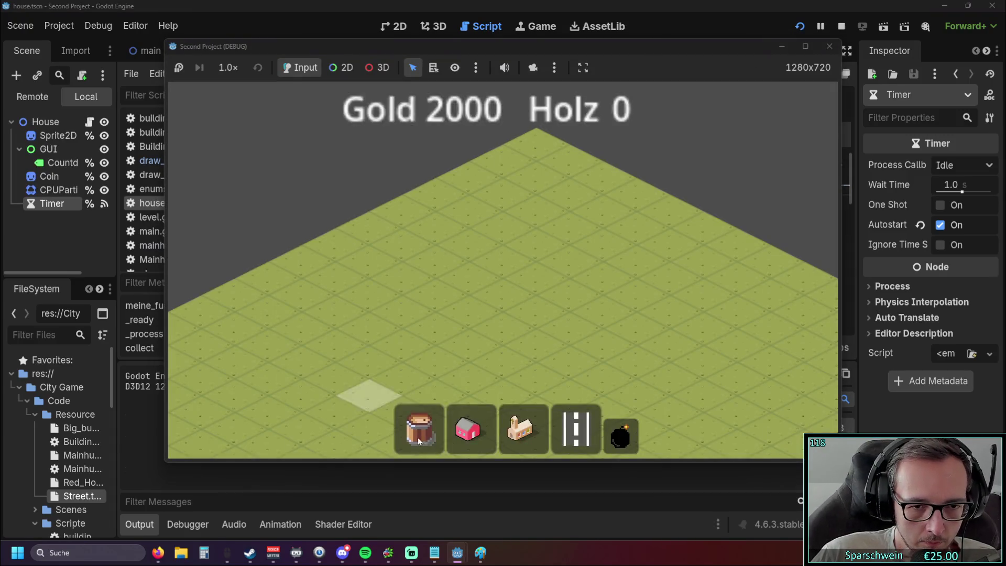
pyautogui.click(468, 429)
pyautogui.click(440, 304)
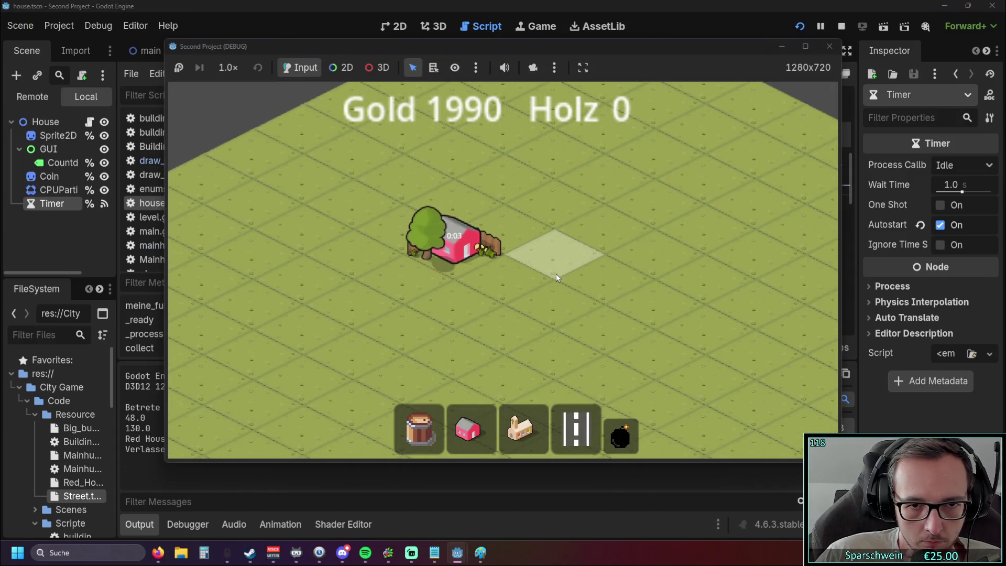
pyautogui.press('F8')
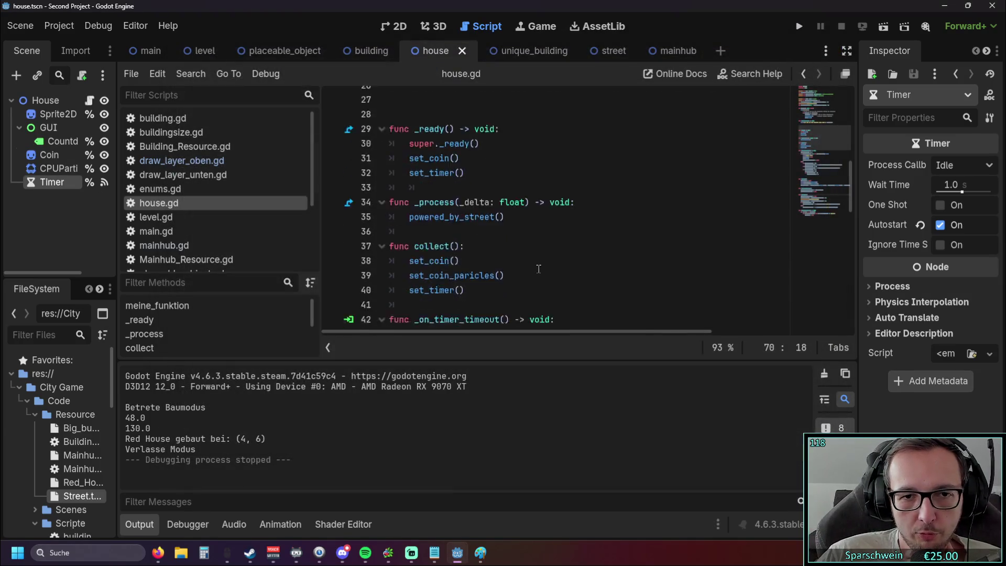
# Add timer.start() on a new line after line 71, right after the countdown label becomes visible
pyautogui.scroll(-12, 539, 271)
pyautogui.scroll(12, 540, 271)
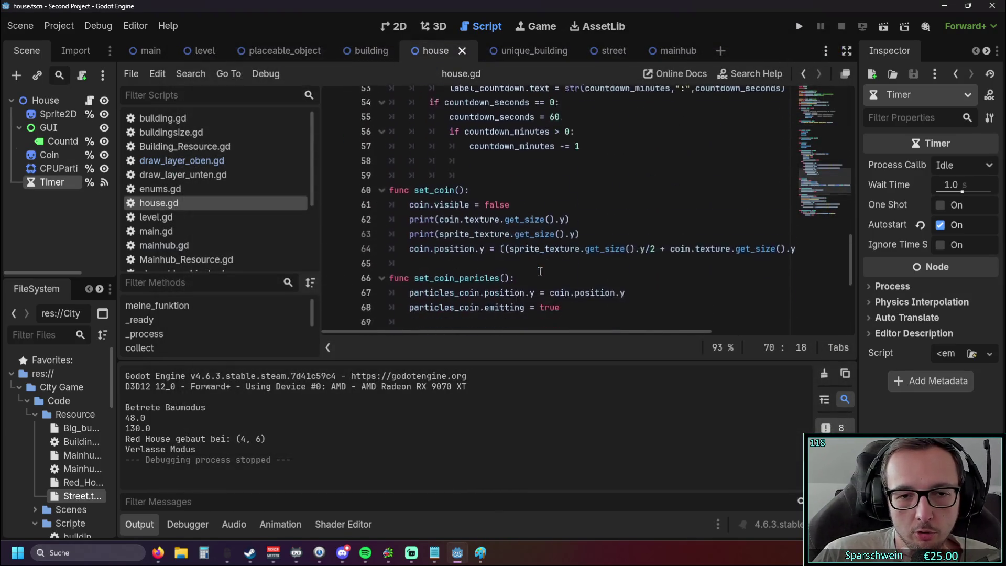
pyautogui.scroll(6, 545, 266)
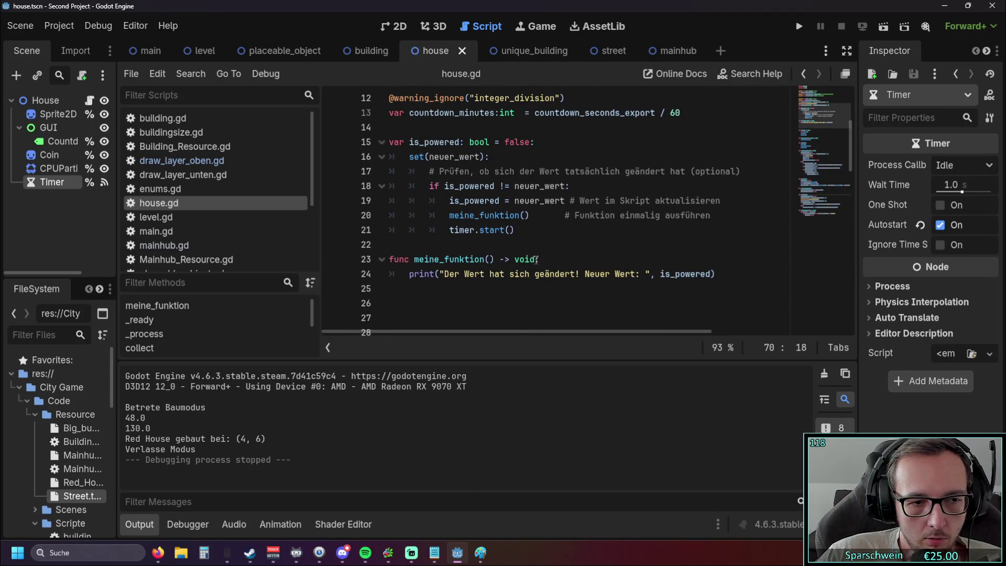
pyautogui.scroll(-7, 536, 258)
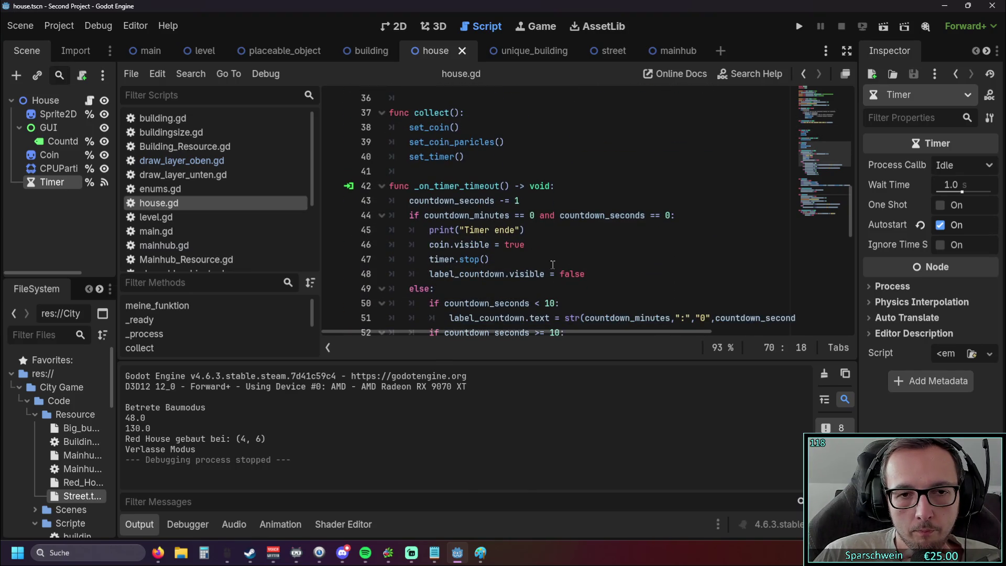
pyautogui.scroll(-5, 504, 262)
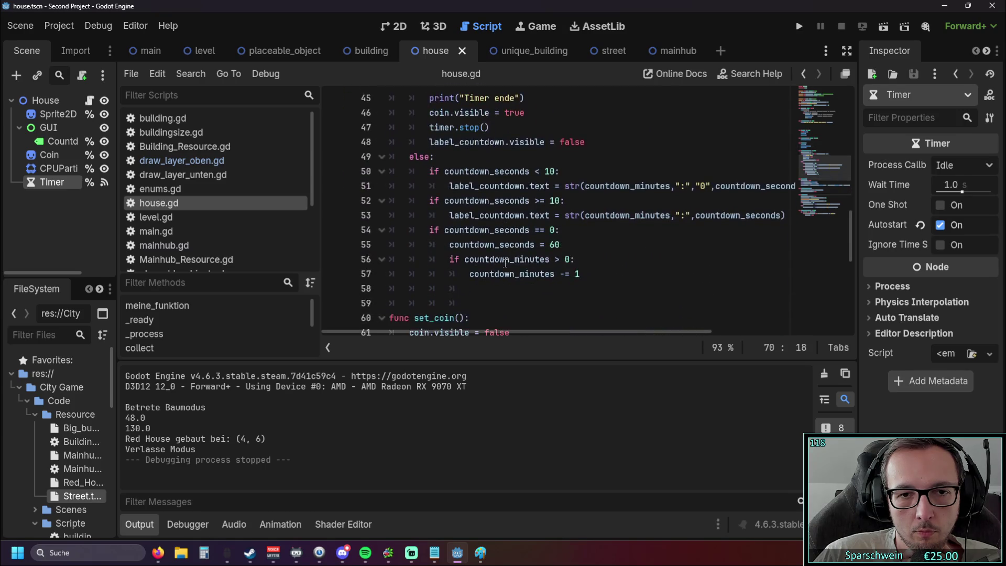
pyautogui.scroll(3, 643, 264)
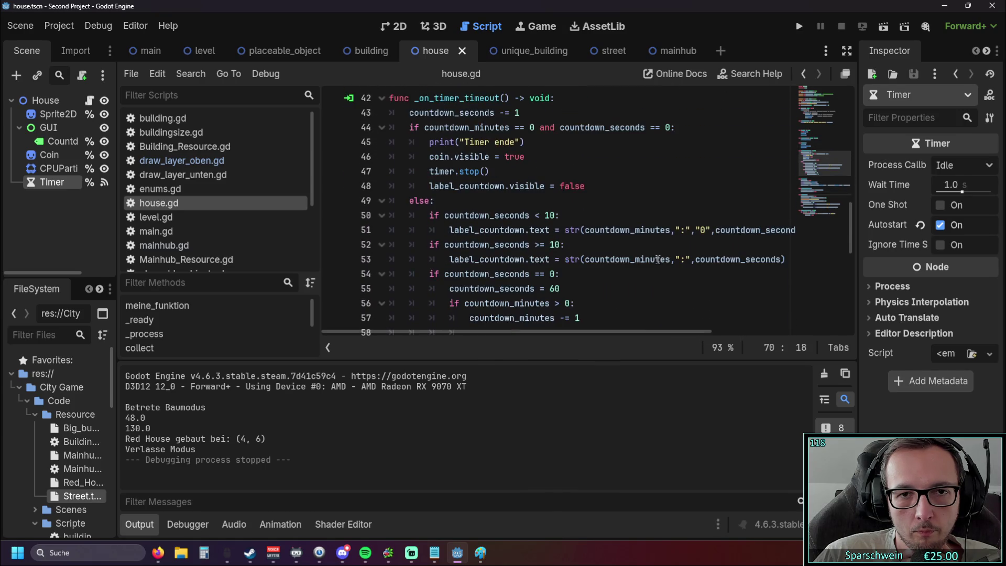
pyautogui.scroll(-6, 599, 242)
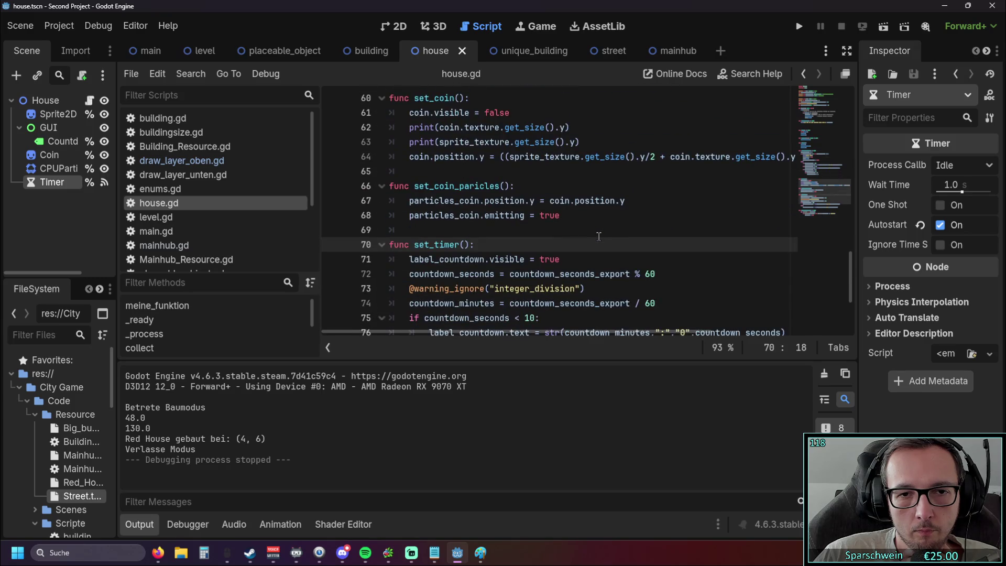
pyautogui.scroll(-3, 598, 236)
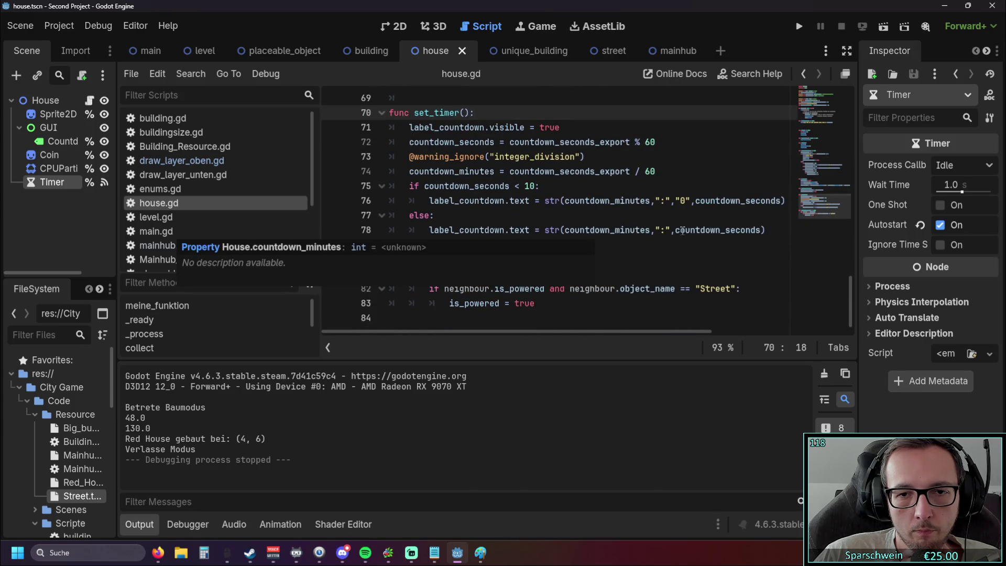
pyautogui.scroll(3, 665, 230)
pyautogui.click(647, 174)
pyautogui.scroll(3, 647, 175)
pyautogui.scroll(-3, 647, 175)
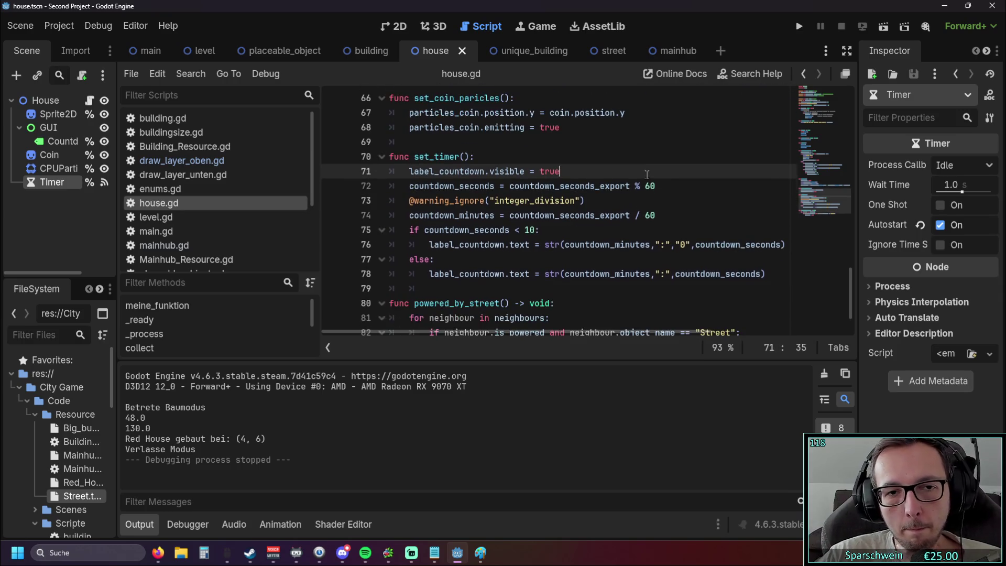
pyautogui.press('Return')
pyautogui.write('timer.start()')
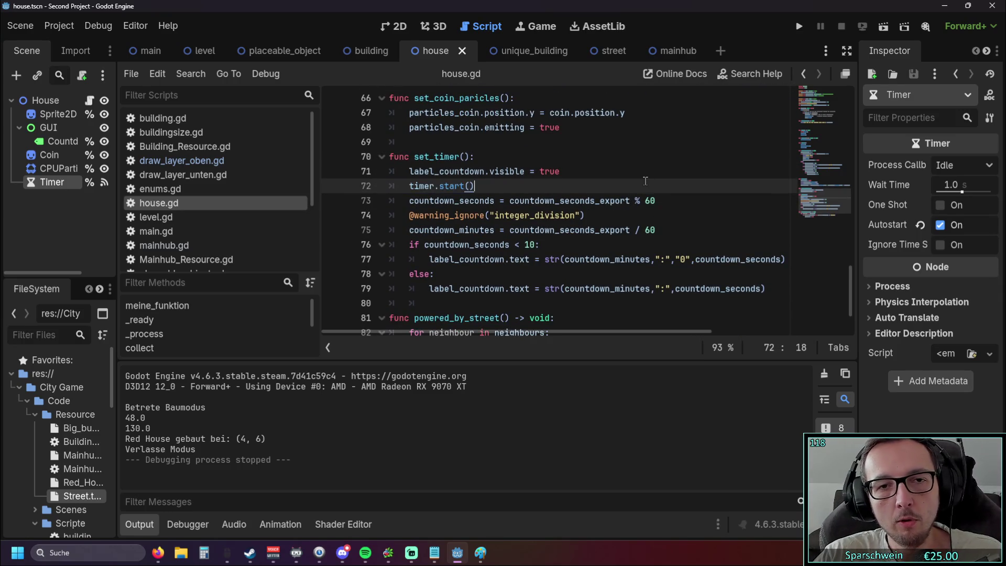
pyautogui.scroll(1, 602, 201)
pyautogui.scroll(3, 581, 231)
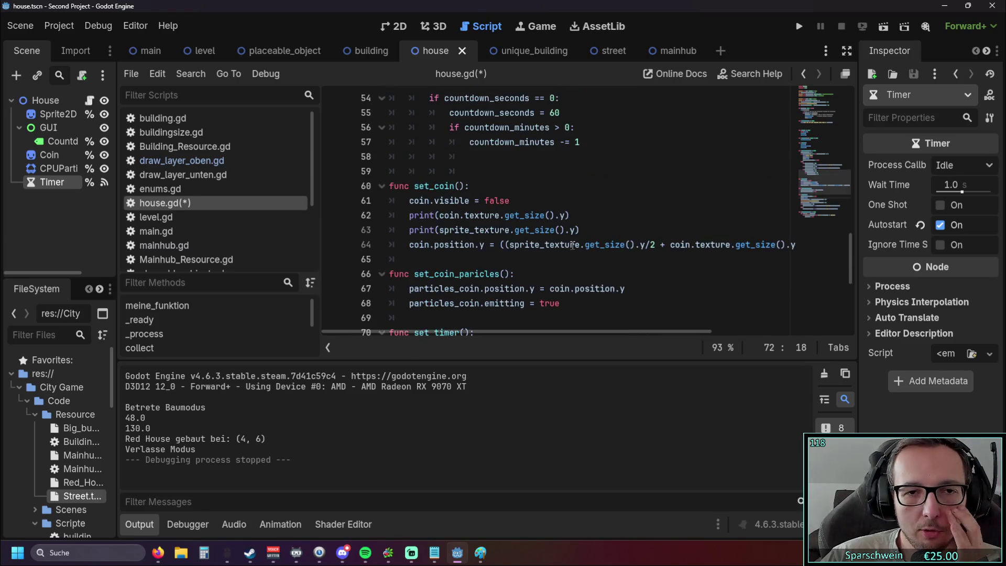
pyautogui.scroll(4, 546, 214)
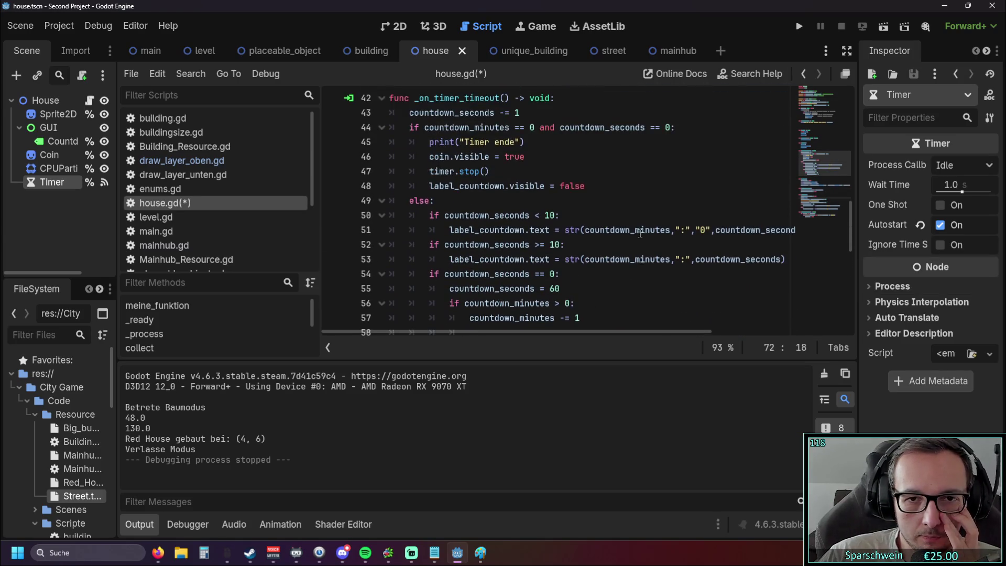
pyautogui.scroll(-6, 619, 238)
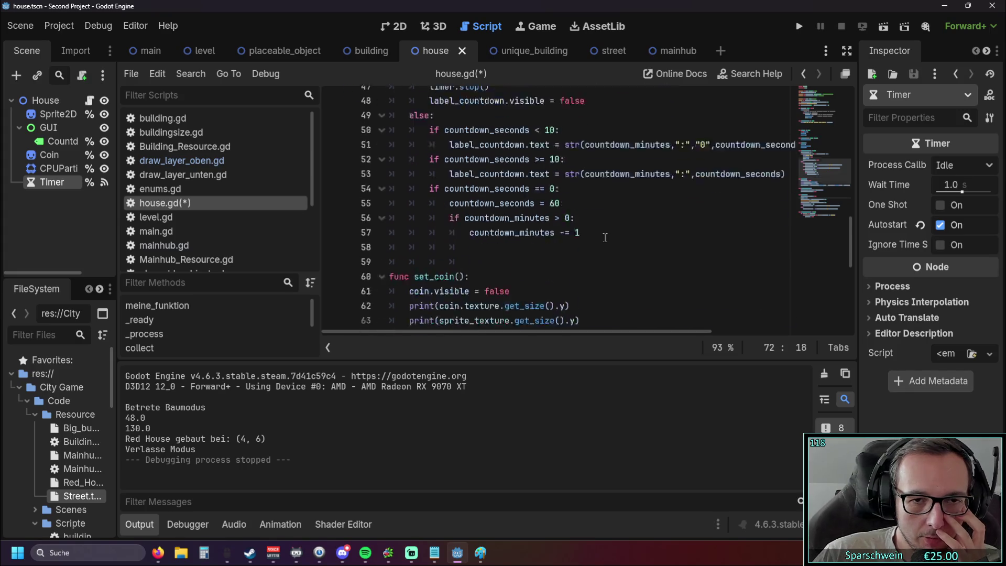
pyautogui.scroll(6, 598, 227)
pyautogui.scroll(1, 597, 228)
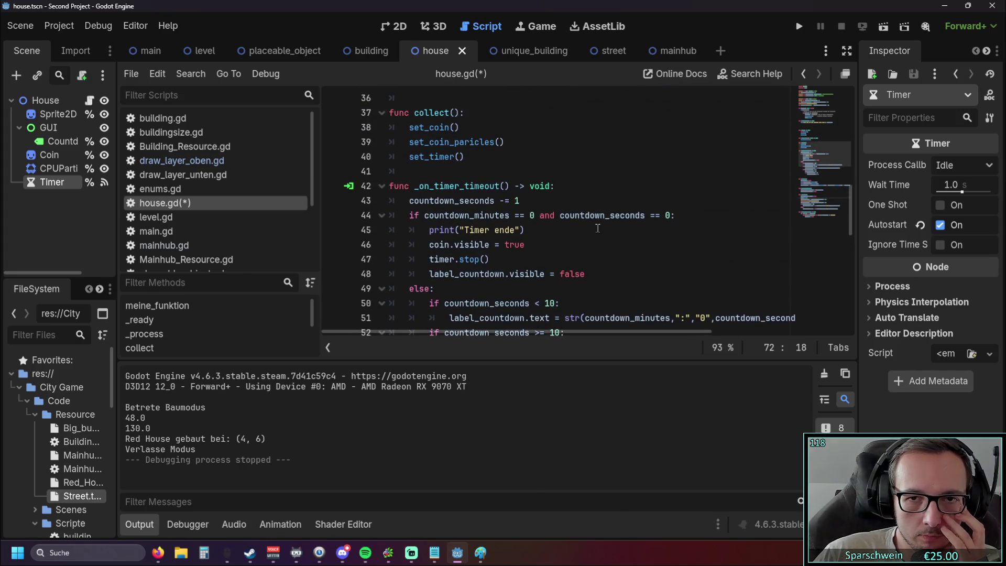
pyautogui.scroll(-9, 492, 245)
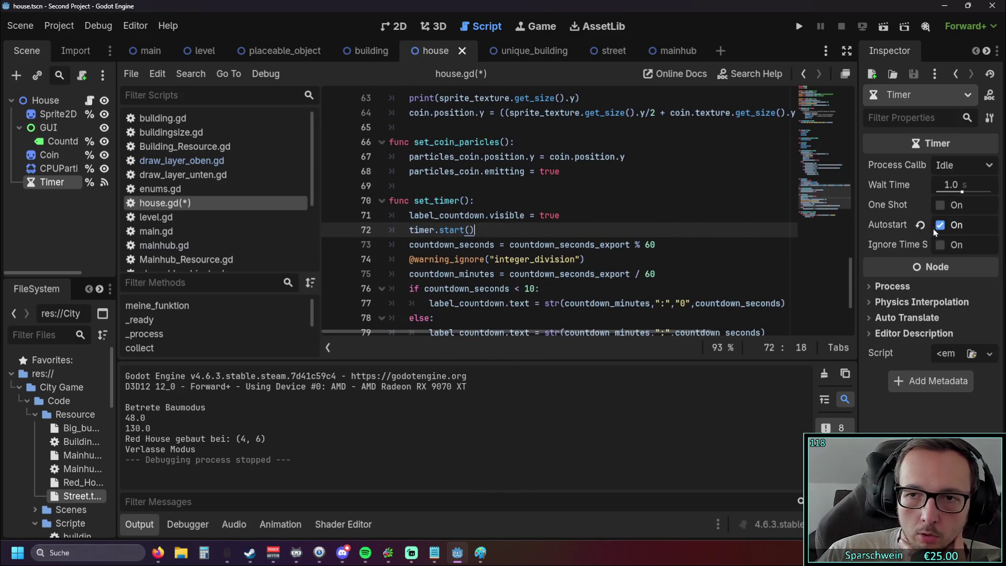
# Turn off the Timer's Autostart, select set_timer's timer.start() line, then test-run with one house
pyautogui.click(939, 224)
pyautogui.moveTo(508, 236); pyautogui.dragTo(316, 229)
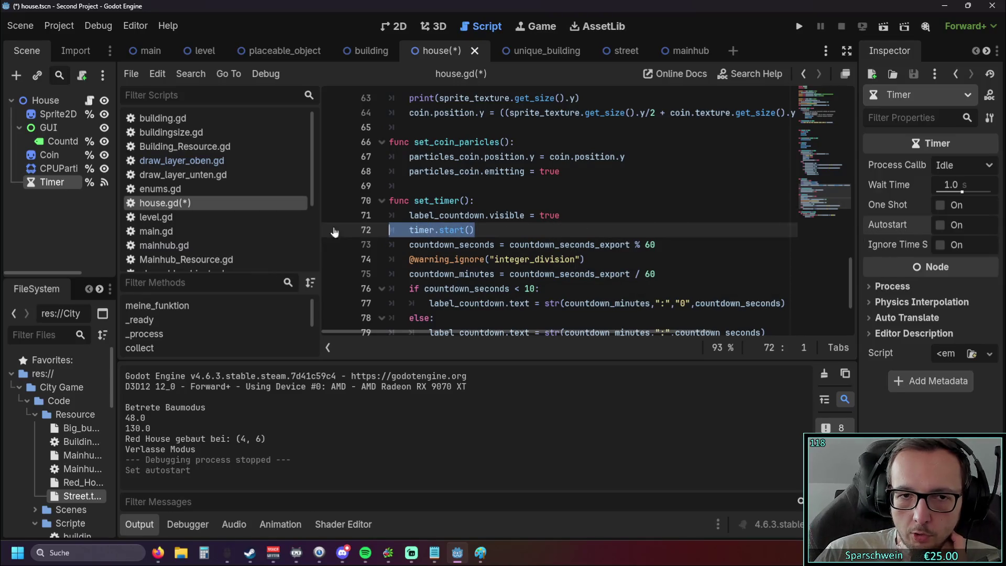
pyautogui.click(798, 26)
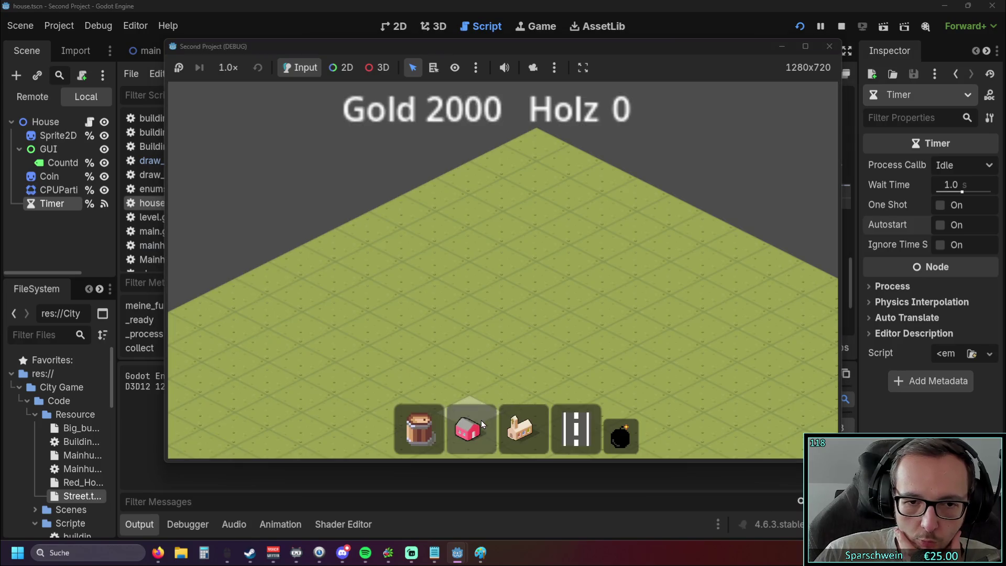
pyautogui.click(481, 423)
pyautogui.click(474, 301)
pyautogui.scroll(2, 543, 318)
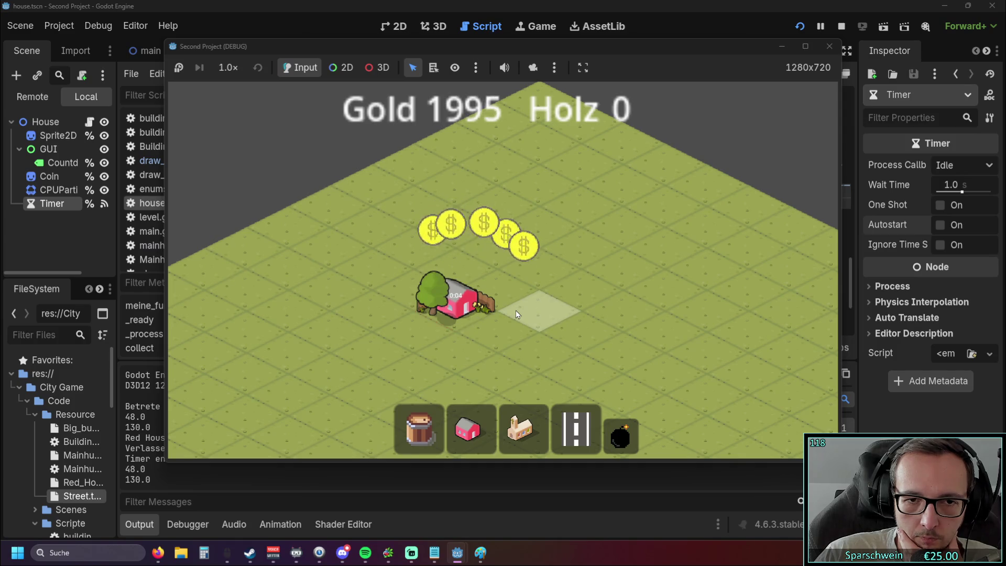
pyautogui.click(822, 47)
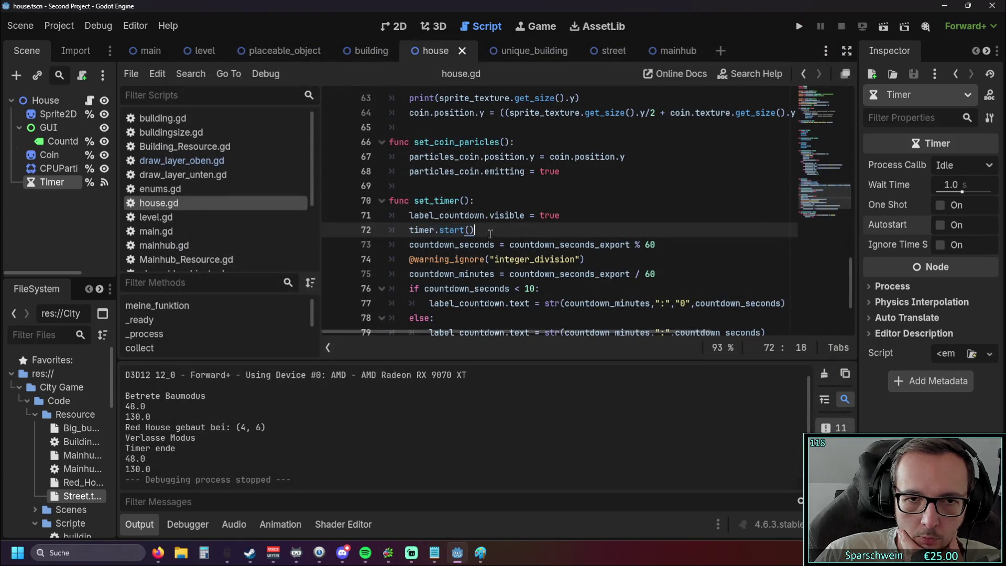
# Delete timer.start() from set_timer and run the game, placing a red house
pyautogui.press('BackSpace')
pyautogui.press('BackSpace')
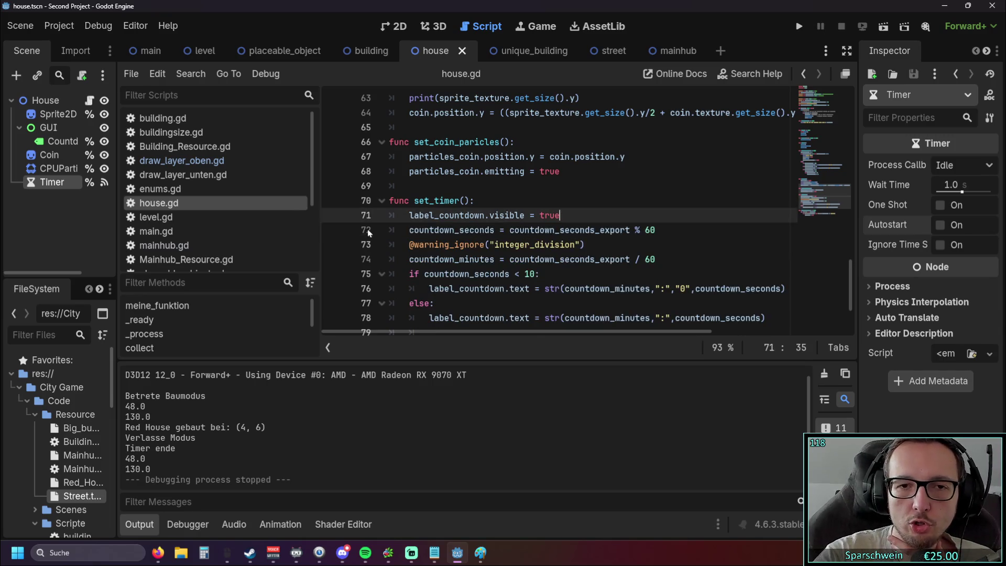
pyautogui.click(799, 26)
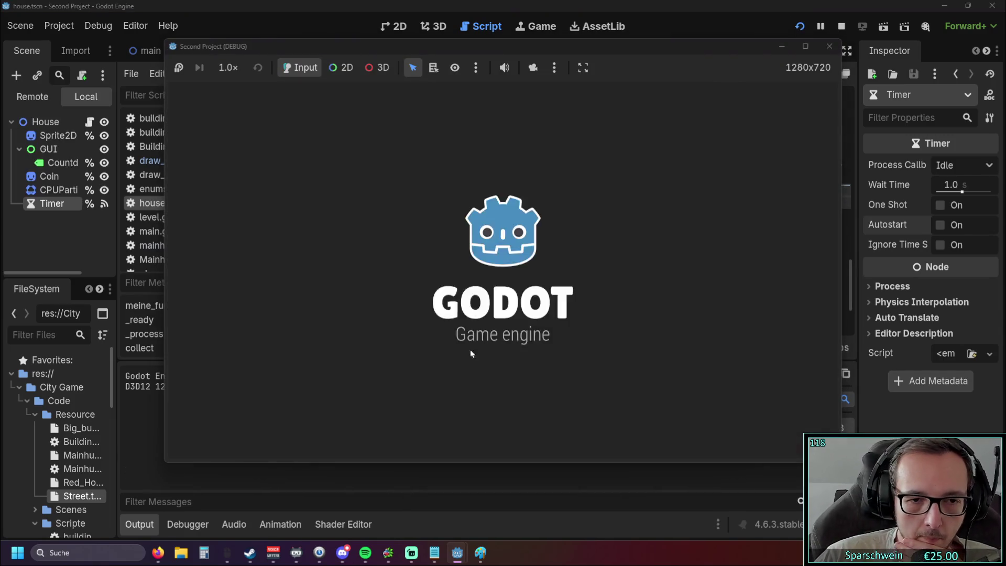
pyautogui.click(467, 430)
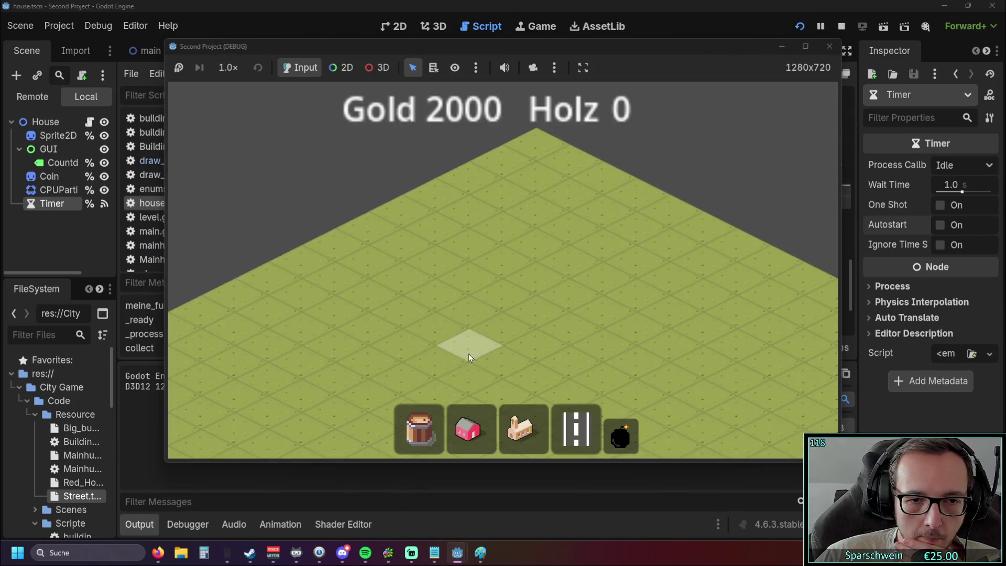
pyautogui.click(461, 267)
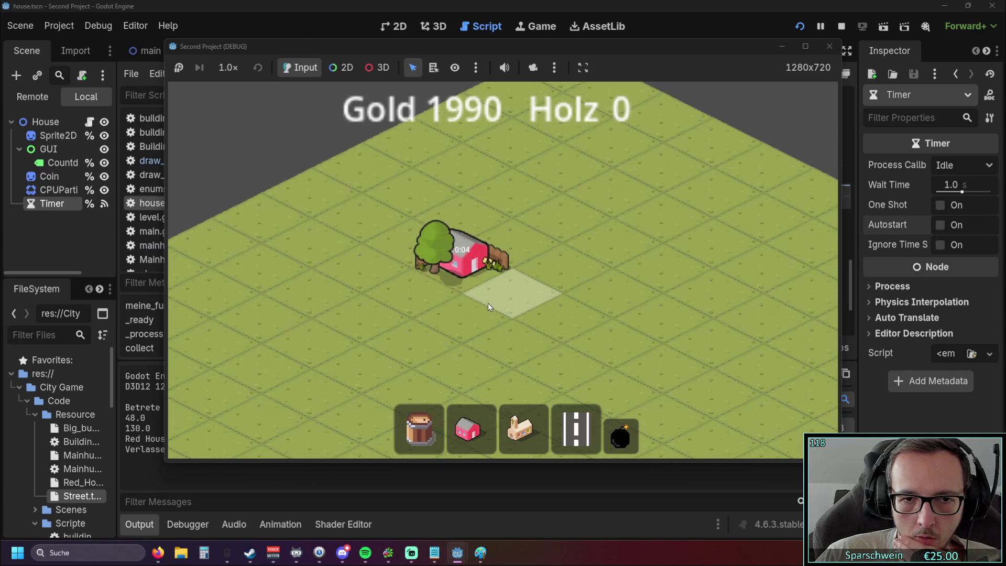
# Place a main hub, lay two street tiles, demolish one, and collect the house's coins
pyautogui.click(521, 429)
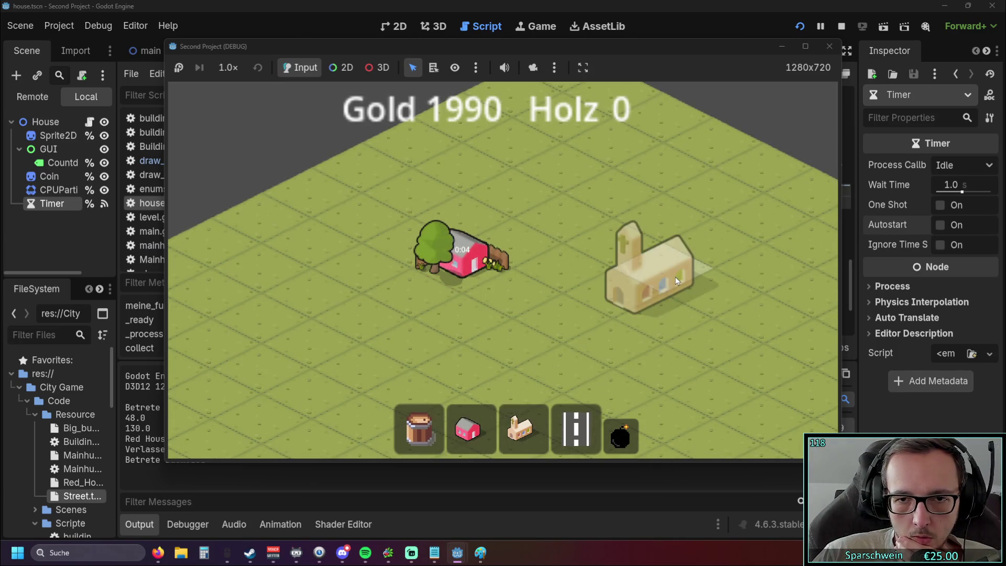
pyautogui.click(615, 306)
pyautogui.click(575, 428)
pyautogui.click(556, 278)
pyautogui.click(523, 290)
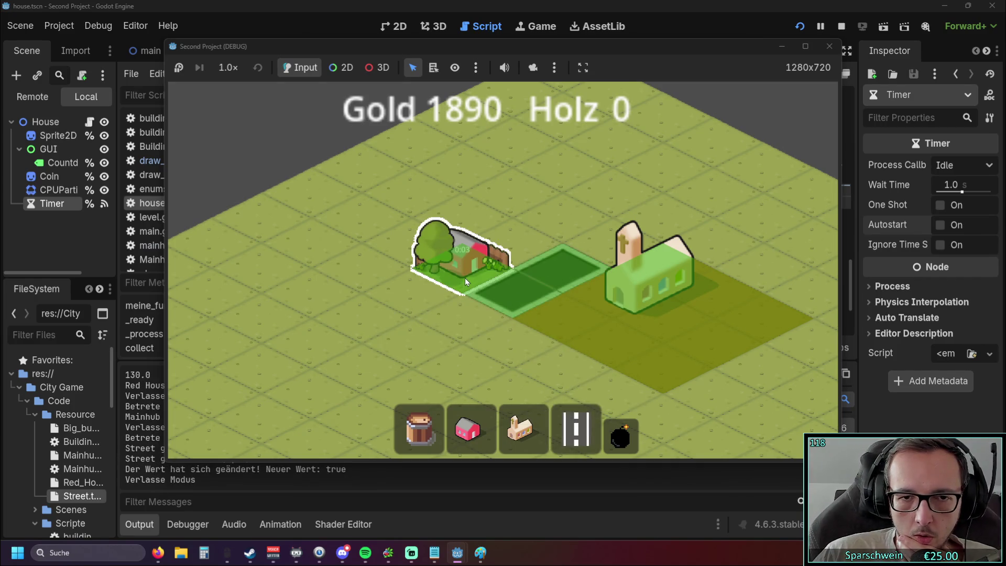
pyautogui.click(620, 435)
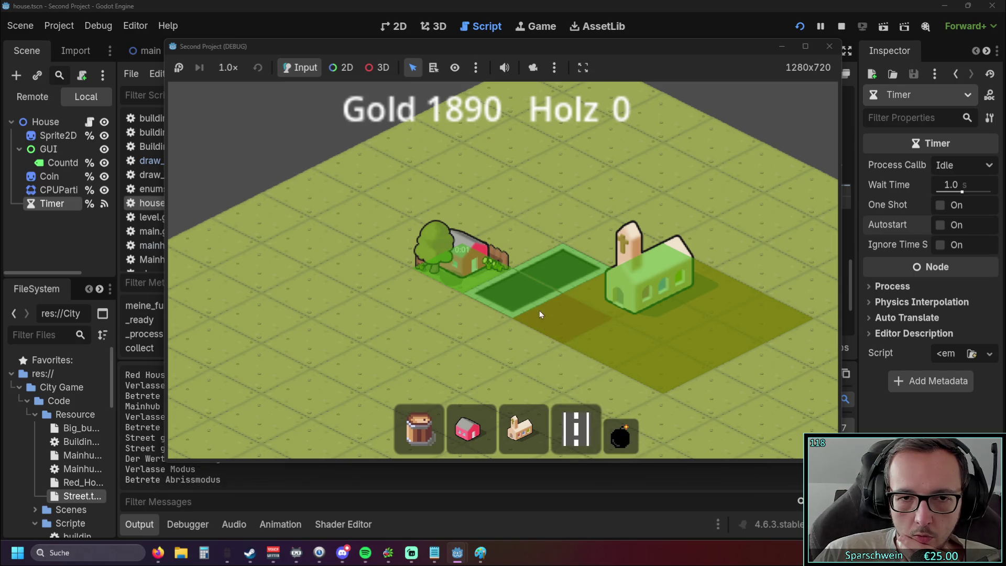
pyautogui.click(521, 307)
pyautogui.click(467, 298)
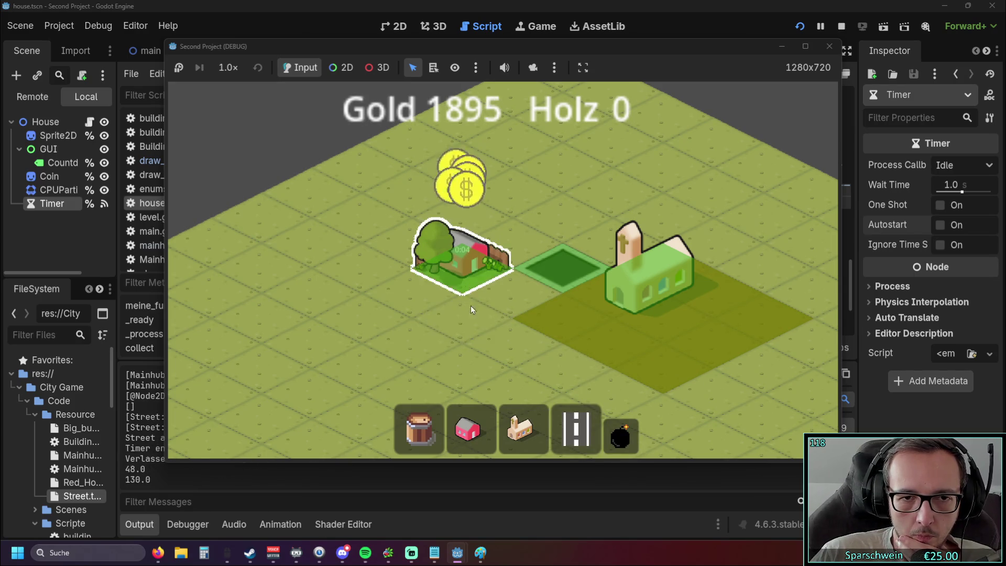
pyautogui.moveTo(474, 325); pyautogui.dragTo(464, 249)
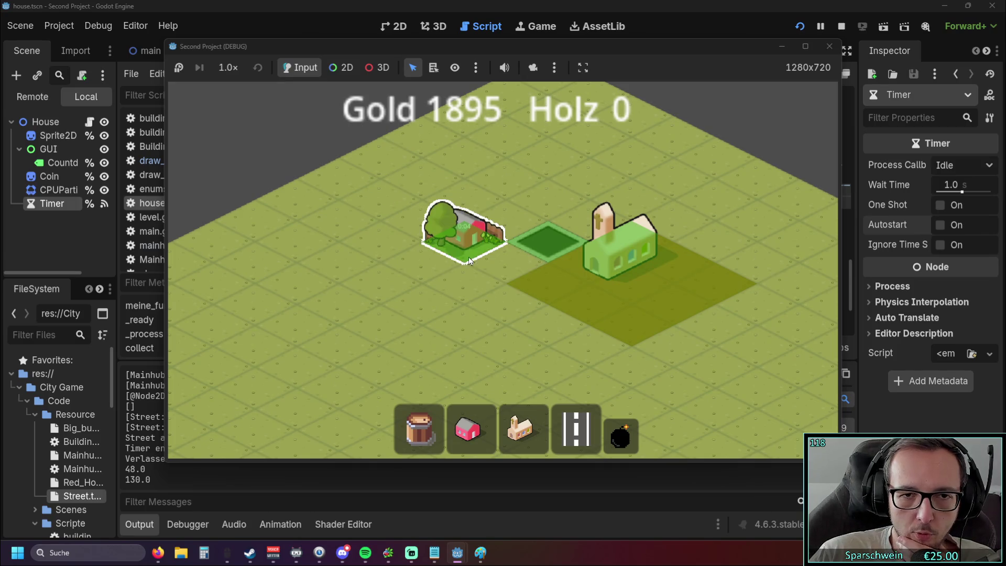
pyautogui.scroll(2, 463, 248)
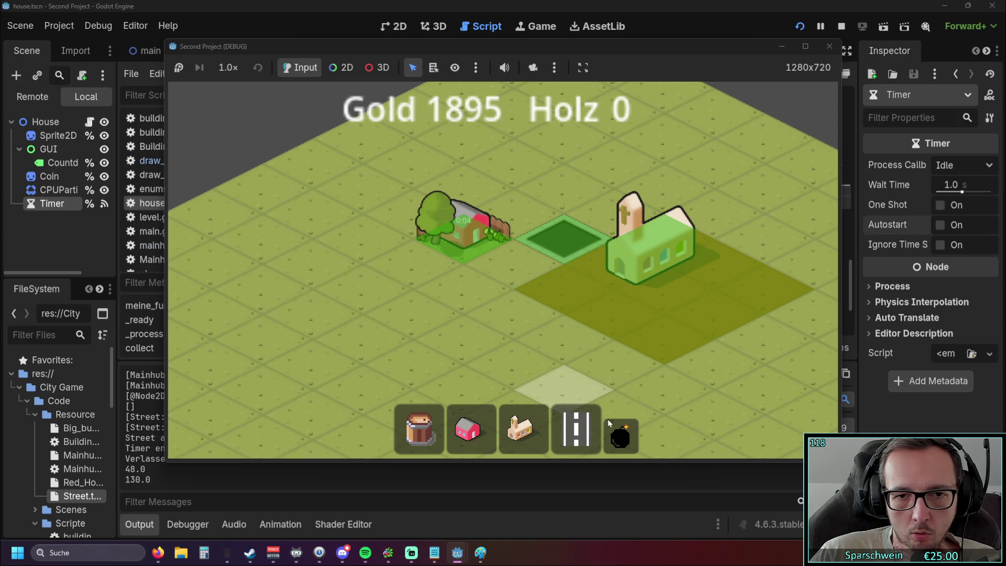
# Demolish the red house, the adjacent street tile and the main hub
pyautogui.click(621, 435)
pyautogui.click(492, 236)
pyautogui.click(539, 241)
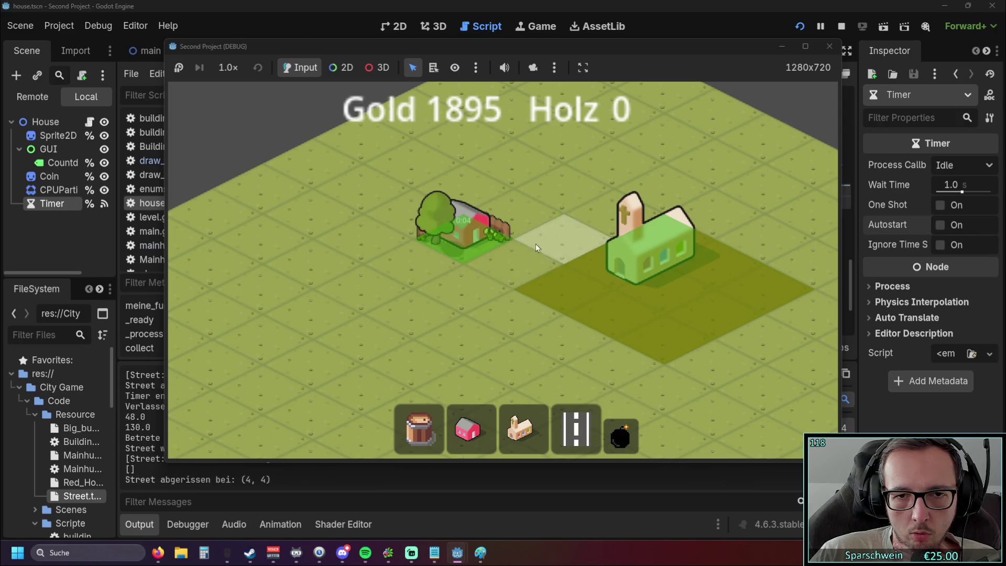
pyautogui.scroll(-2, 611, 394)
pyautogui.click(620, 435)
pyautogui.click(552, 324)
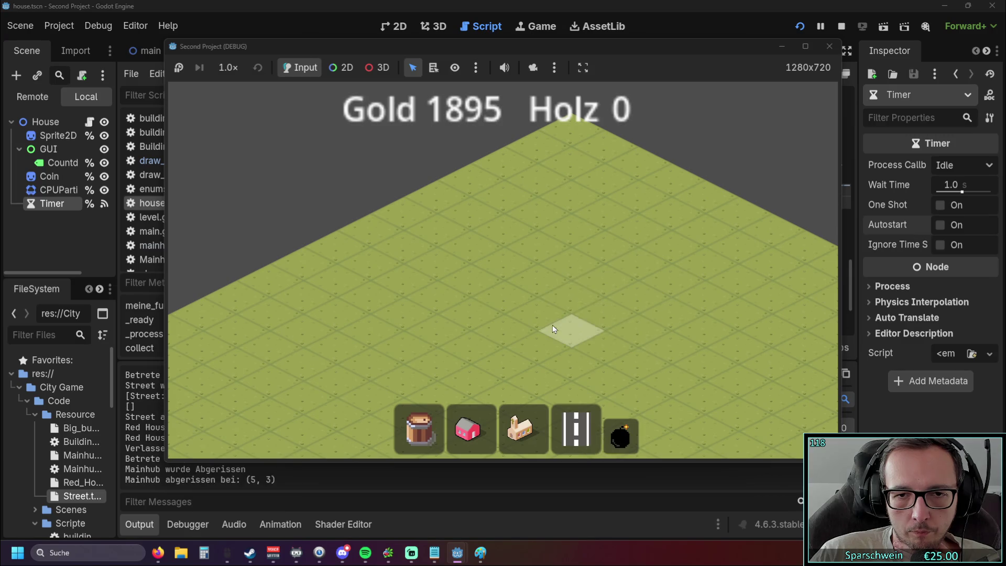
# Build a new red house, a long street and a hub, break the road, then close the game
pyautogui.click(468, 428)
pyautogui.click(395, 272)
pyautogui.click(576, 429)
pyautogui.moveTo(386, 328); pyautogui.dragTo(555, 240)
pyautogui.click(523, 428)
pyautogui.click(597, 251)
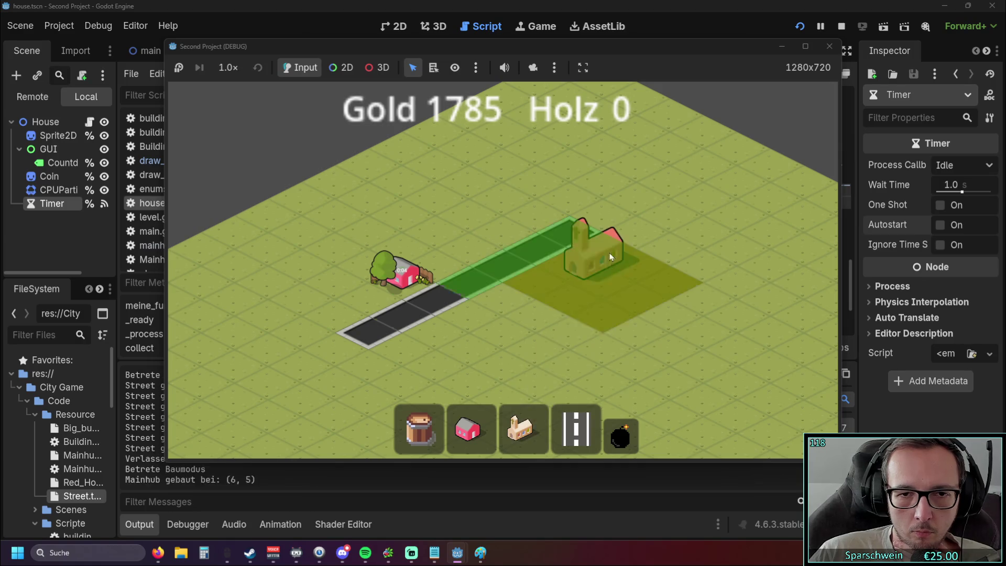
pyautogui.scroll(1, 517, 319)
pyautogui.click(620, 435)
pyautogui.click(493, 269)
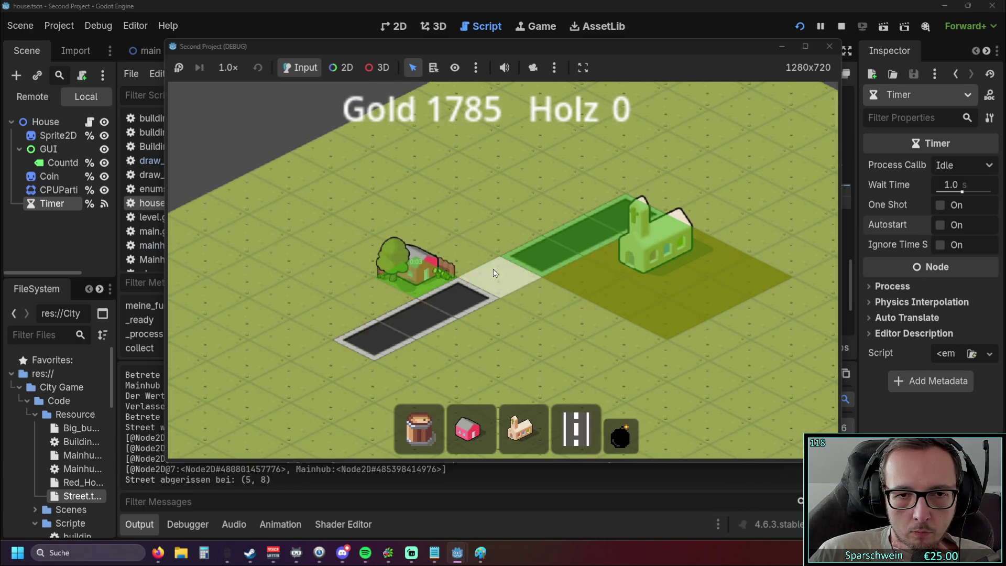
pyautogui.scroll(1, 536, 320)
pyautogui.moveTo(527, 321); pyautogui.dragTo(601, 322)
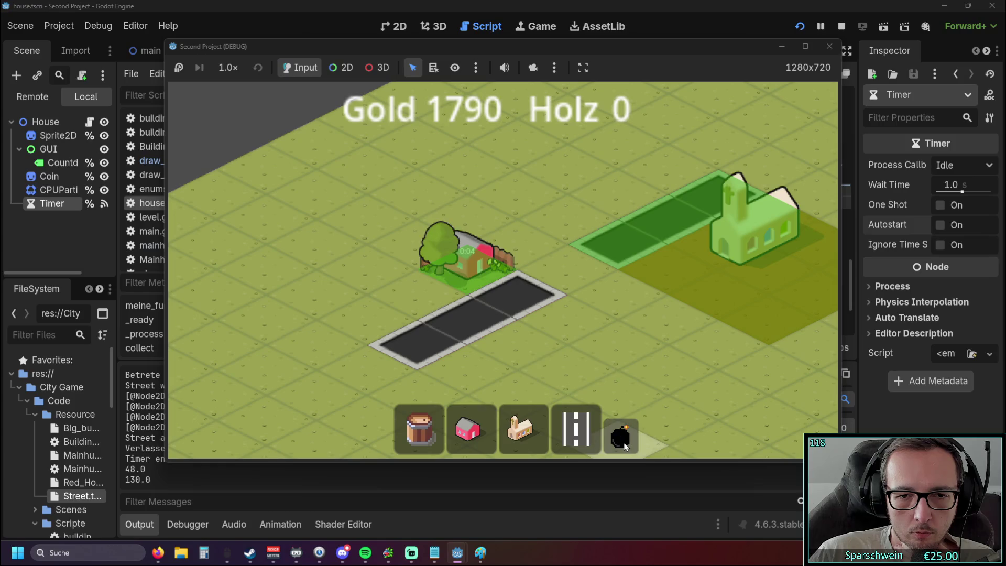
pyautogui.click(829, 46)
# Scroll house.gd up to the is_powered setter calling timer.start(), then run and close the project
pyautogui.scroll(-2, 489, 255)
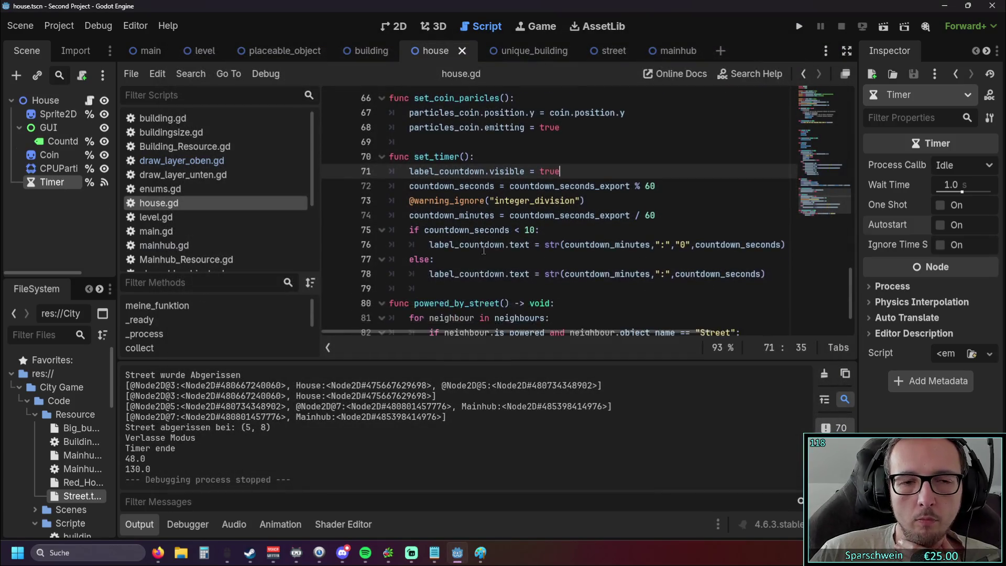
pyautogui.scroll(11, 489, 255)
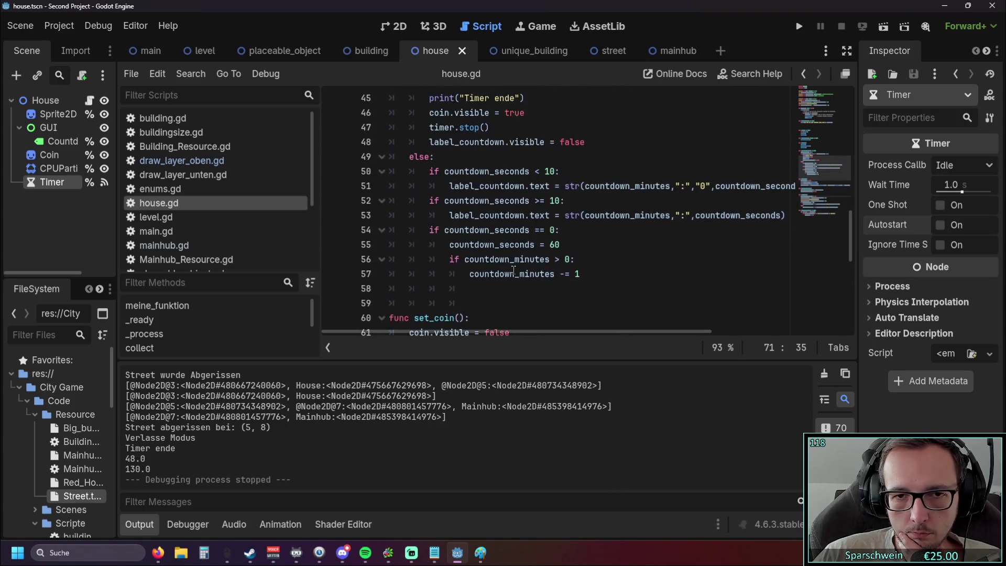
pyautogui.scroll(3, 560, 245)
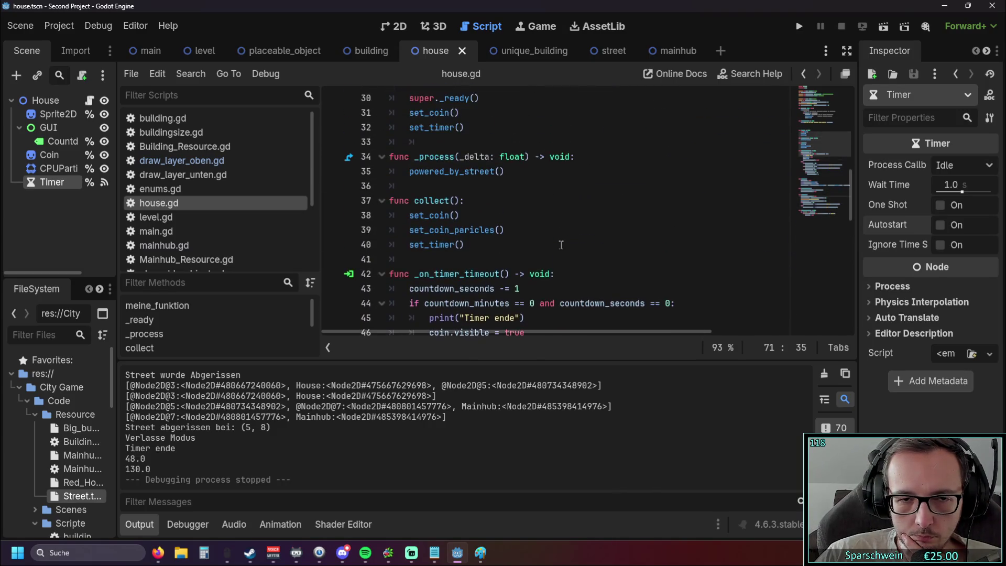
pyautogui.scroll(4, 560, 245)
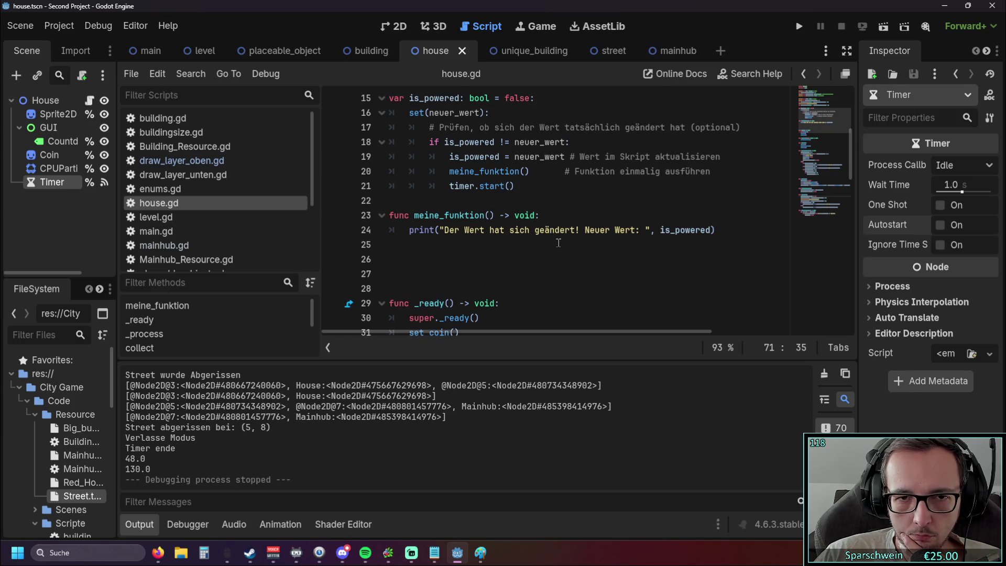
pyautogui.scroll(1, 592, 230)
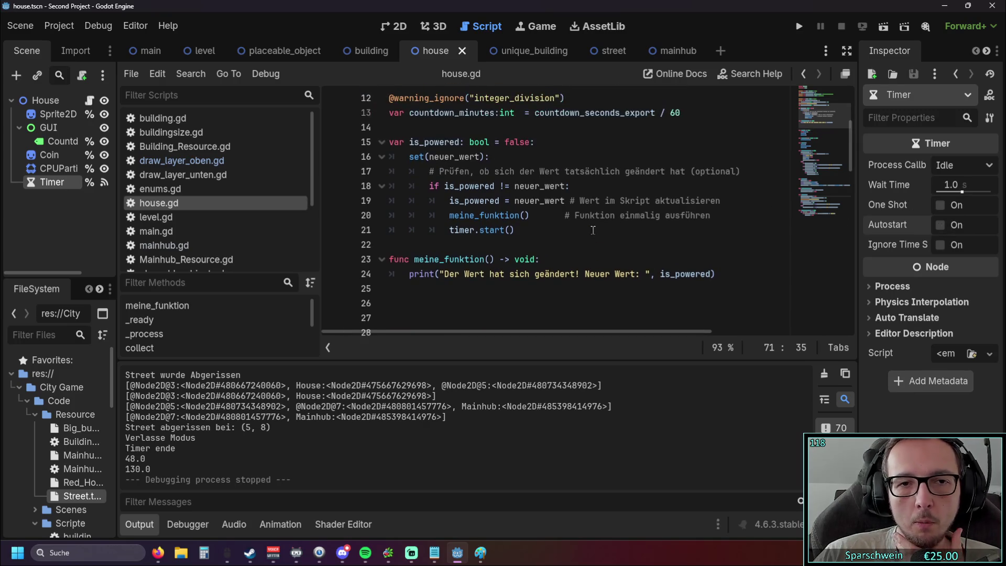
pyautogui.click(798, 26)
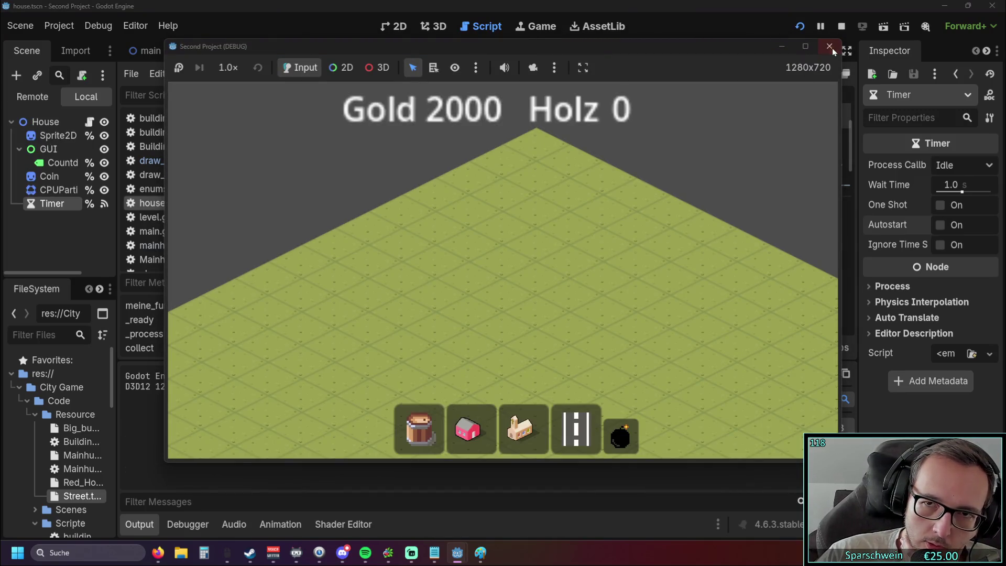
pyautogui.click(830, 46)
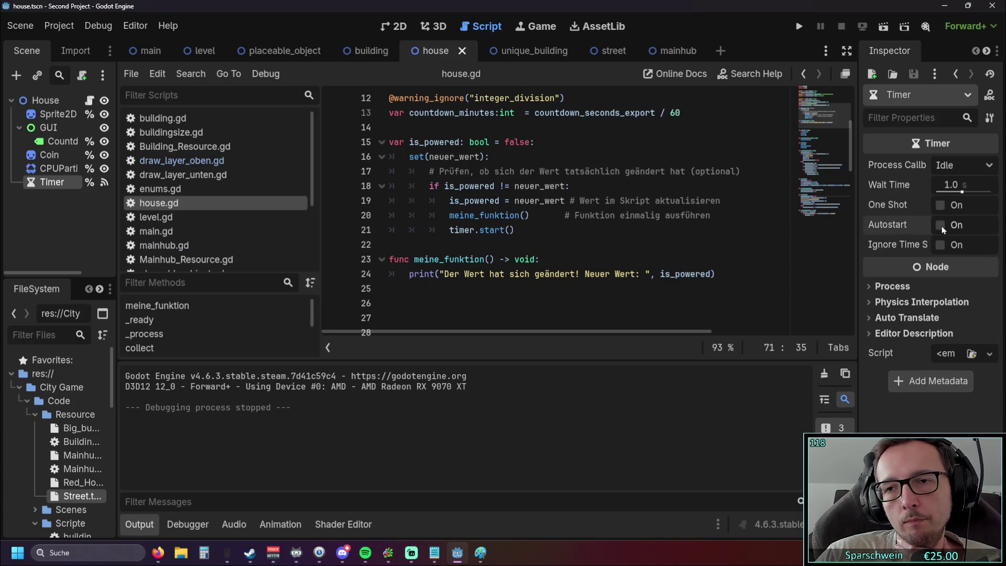
# Widen the right dock and confirm the Timer's timeout signal connects to _on_timer_timeout
pyautogui.moveTo(887, 225)
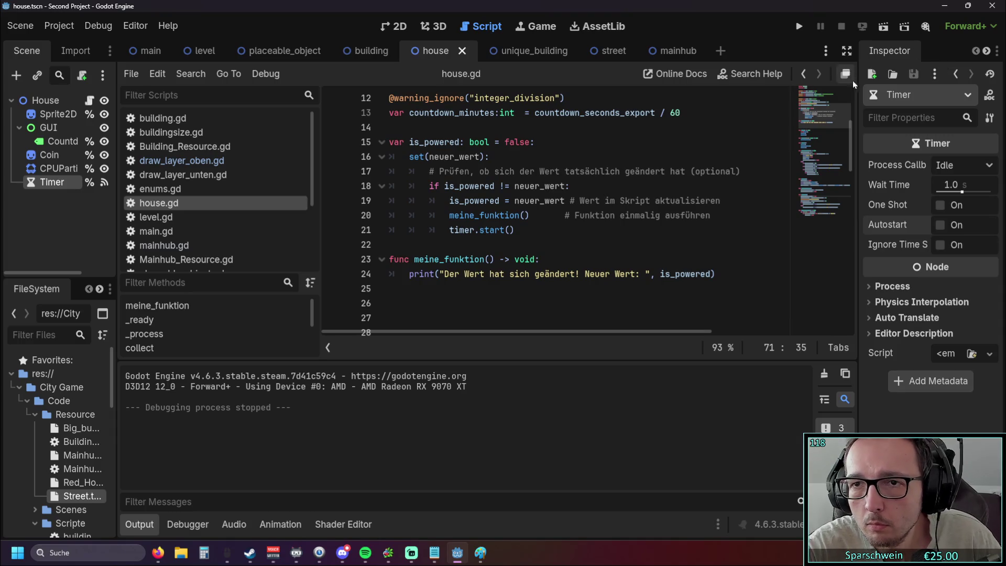
pyautogui.moveTo(857, 93); pyautogui.dragTo(788, 93)
pyautogui.click(875, 51)
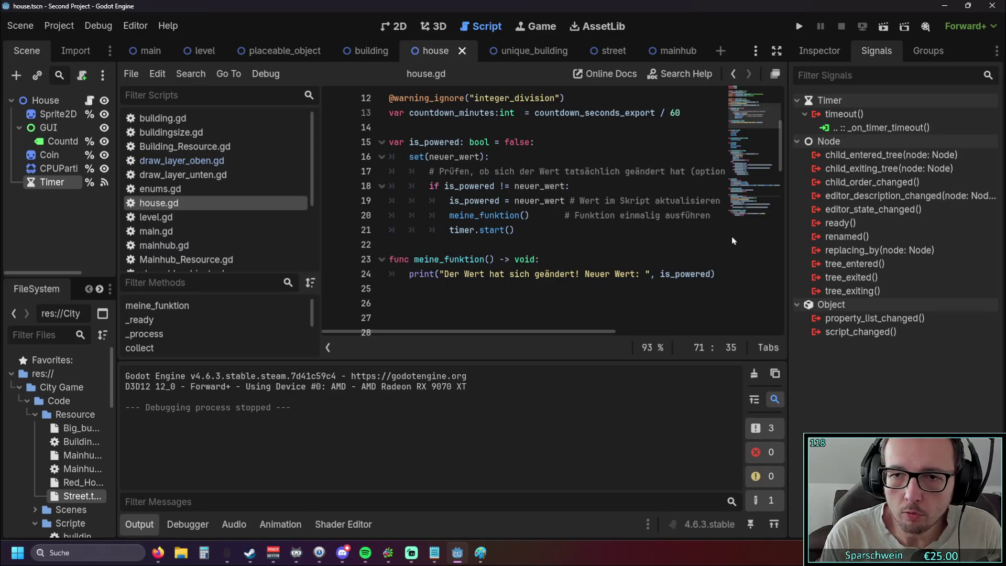
pyautogui.click(820, 52)
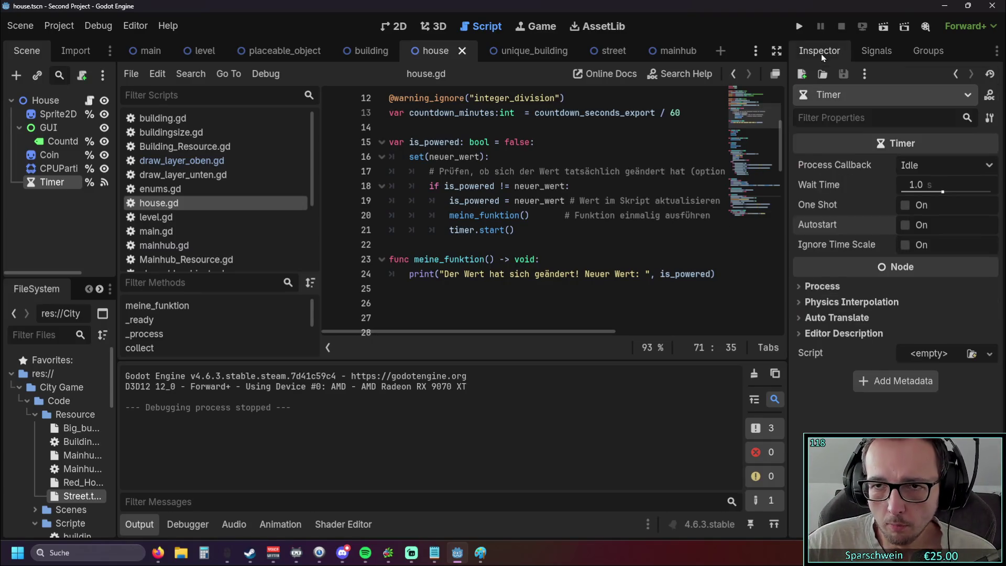
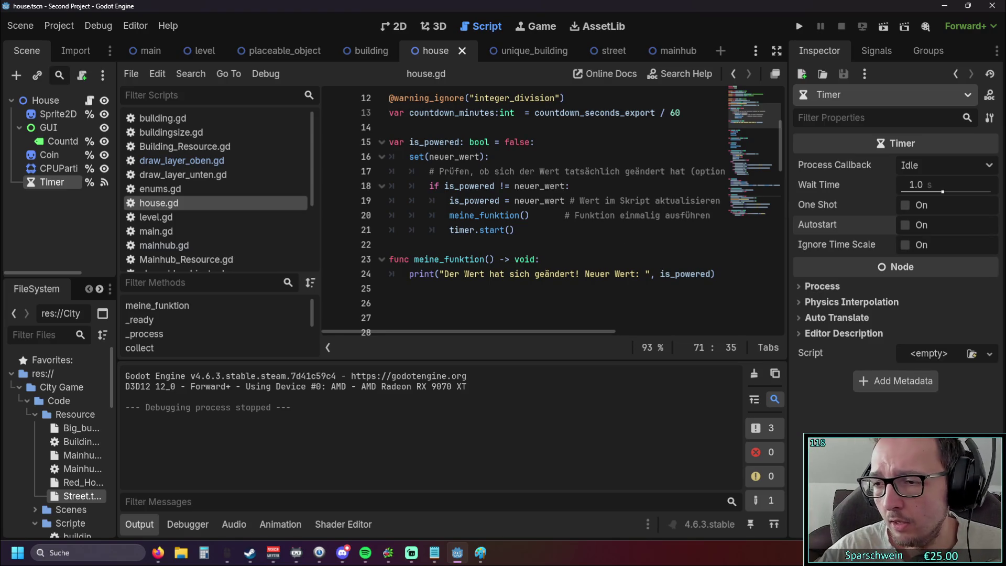
# Add 'timer.autostart = true' above timer.start() in the is_powered setter and launch a test run
pyautogui.hotkey('alt', 'Tab')
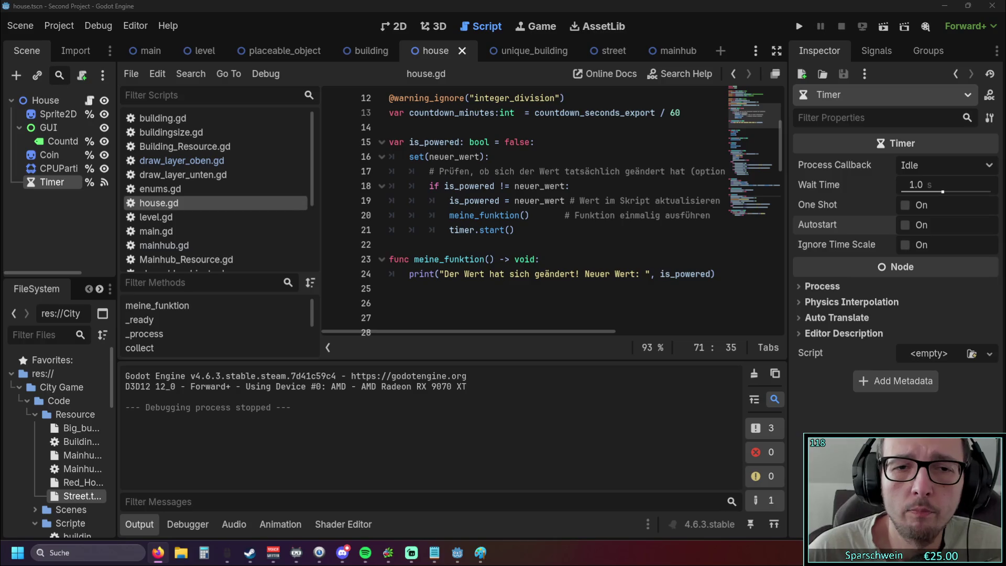
pyautogui.click(714, 215)
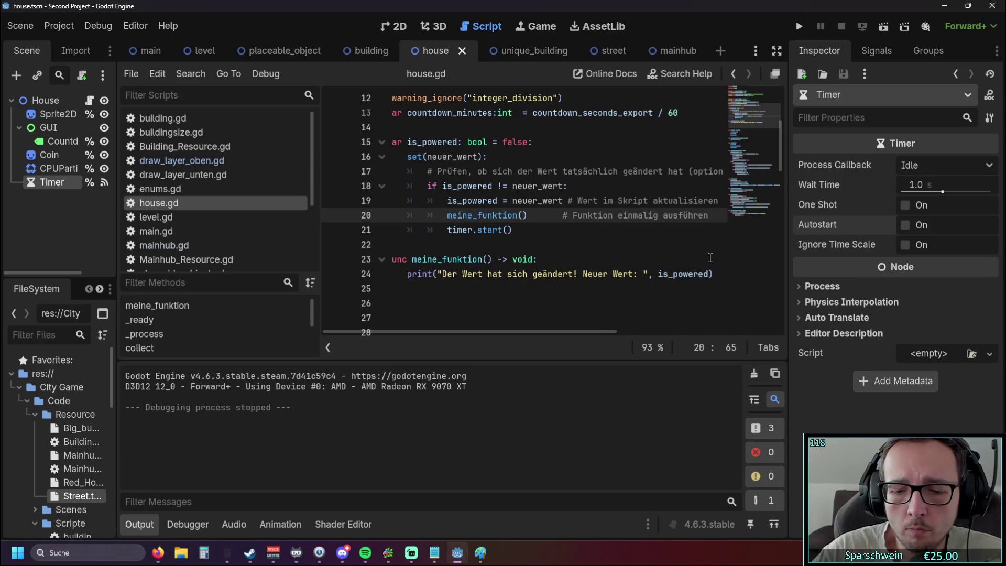
pyautogui.press('Return')
pyautogui.write('autostart = ')
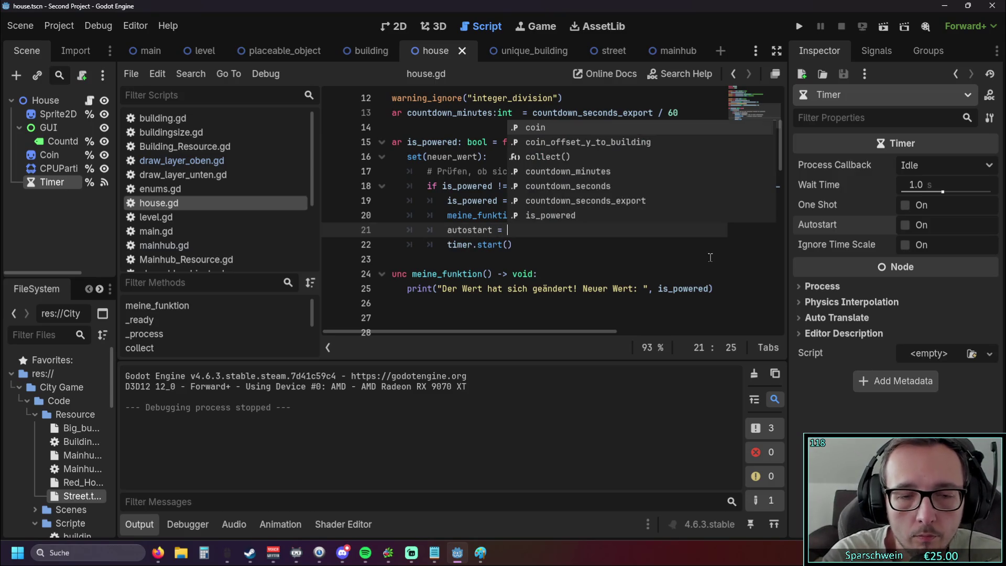
pyautogui.write('true')
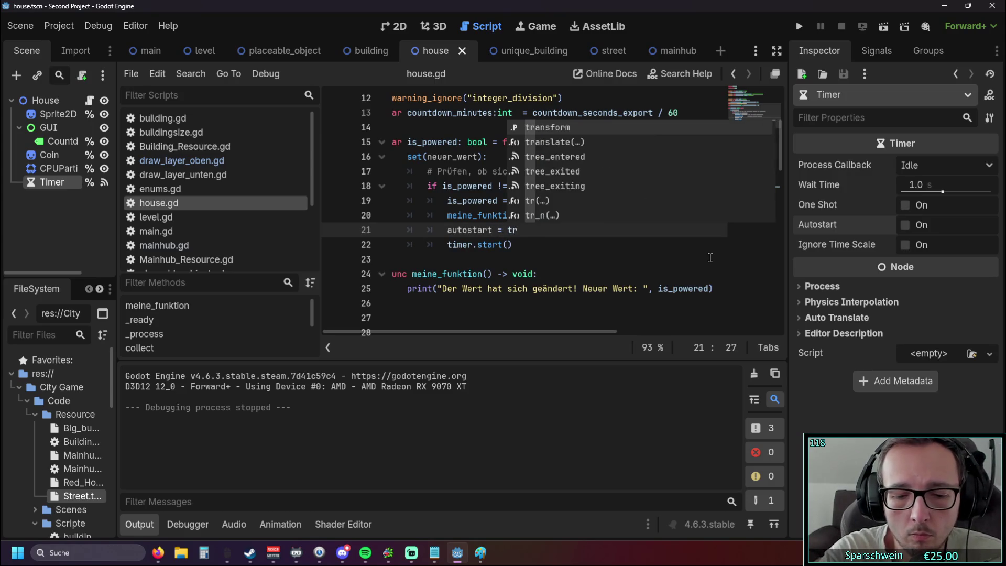
pyautogui.click(447, 229)
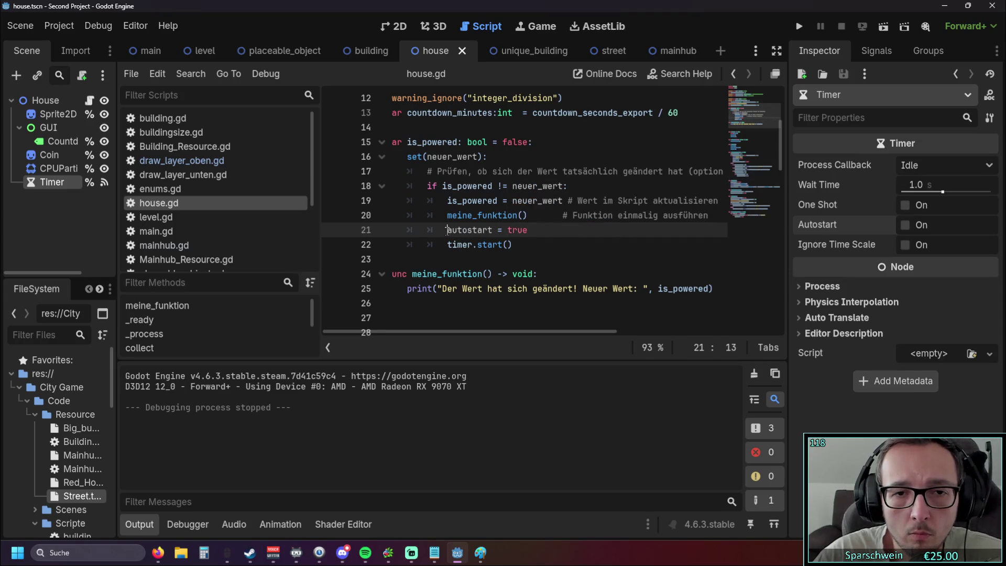
pyautogui.write('timer.')
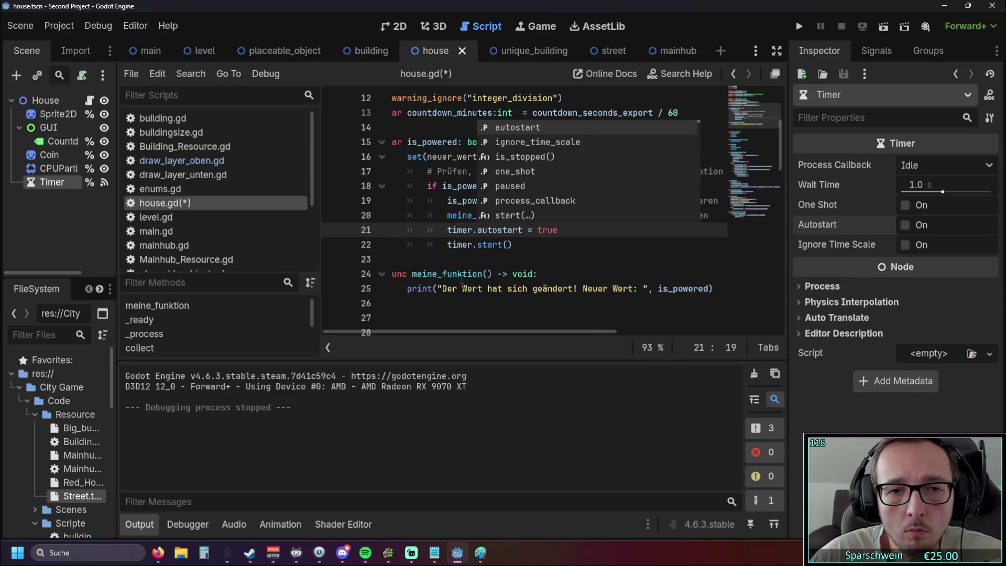
pyautogui.click(534, 259)
pyautogui.click(798, 26)
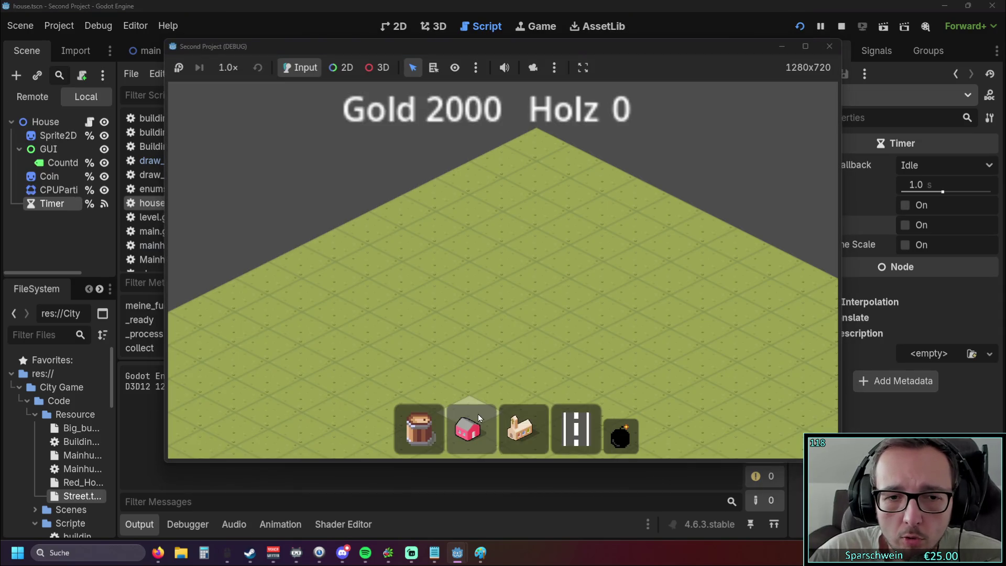
# In the running game, build a red house, a street and a church, collect the coin, then stop
pyautogui.click(467, 428)
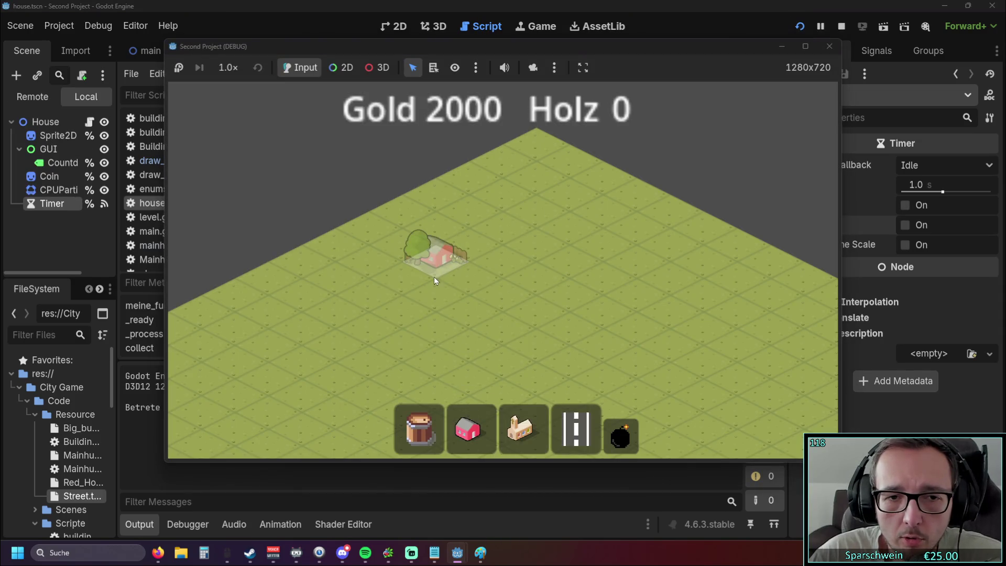
pyautogui.click(433, 281)
pyautogui.click(566, 416)
pyautogui.moveTo(396, 304)
pyautogui.mouseDown()
pyautogui.moveTo(535, 215)
pyautogui.moveTo(571, 220)
pyautogui.mouseUp()
pyautogui.click(520, 429)
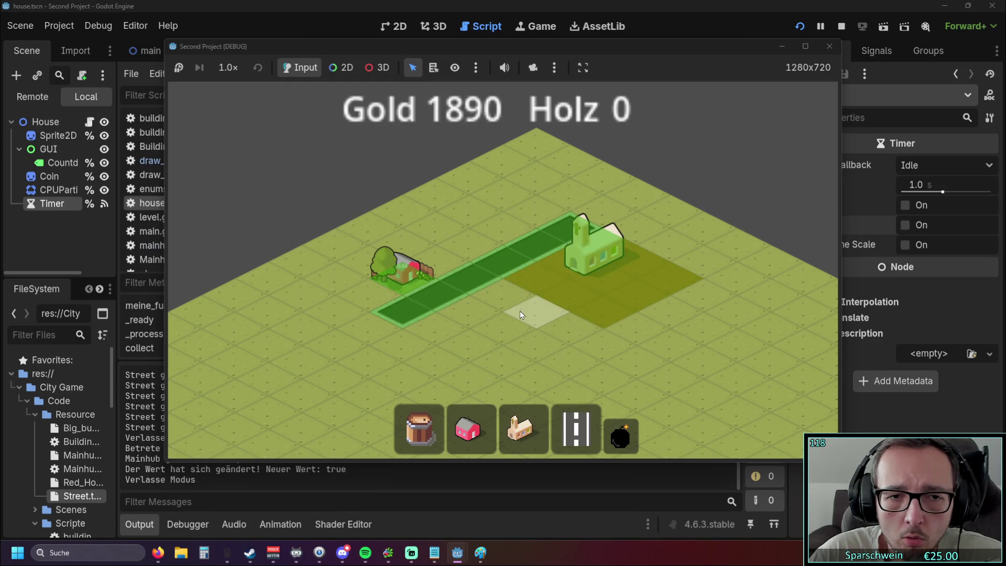
pyautogui.scroll(2, 517, 310)
pyautogui.moveTo(372, 49)
pyautogui.mouseDown()
pyautogui.moveTo(536, 49)
pyautogui.moveTo(505, 48)
pyautogui.mouseUp()
pyautogui.click(540, 264)
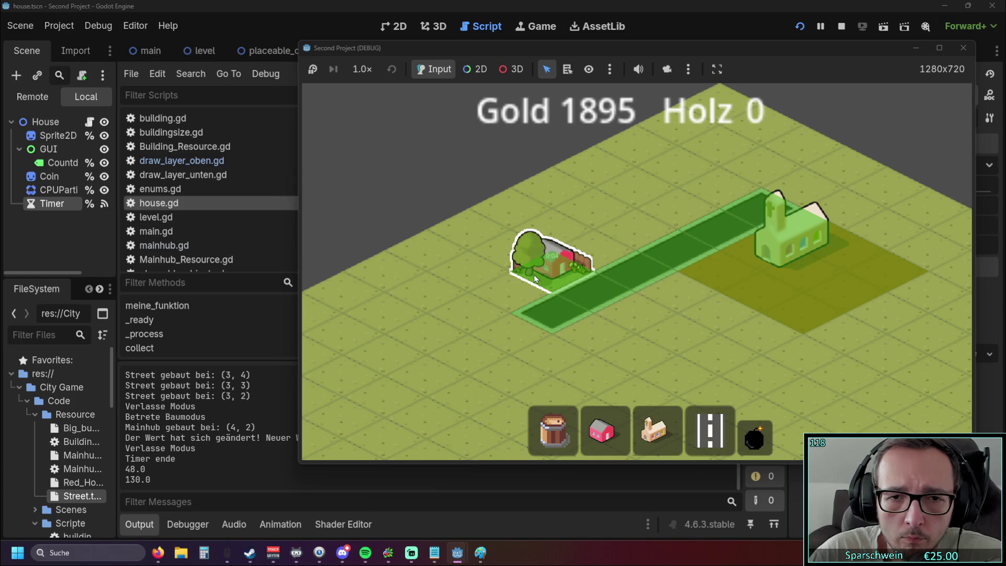
pyautogui.click(961, 50)
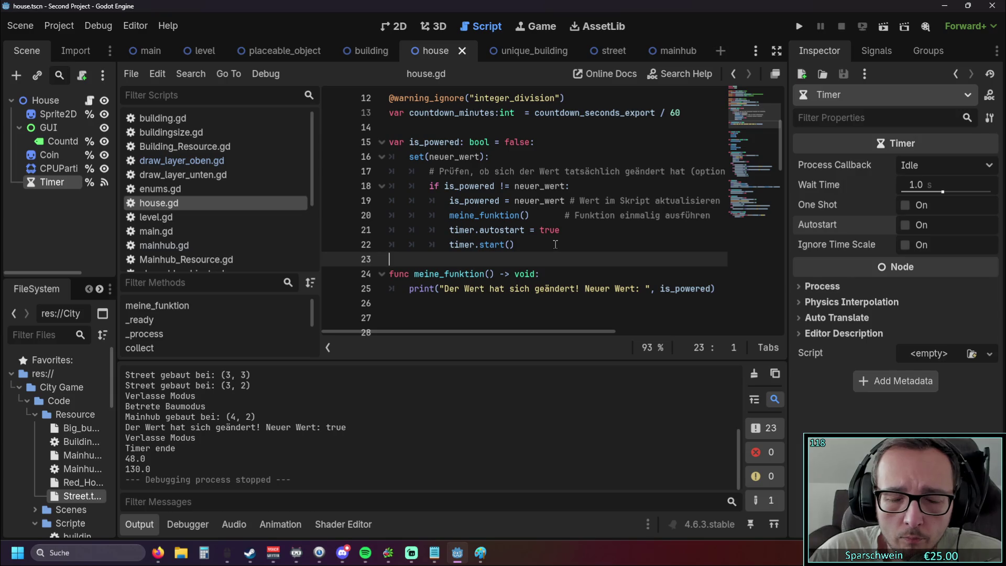
# Delete the timer.start() line from the is_powered setter and rerun the game
pyautogui.tripleClick(532, 245)
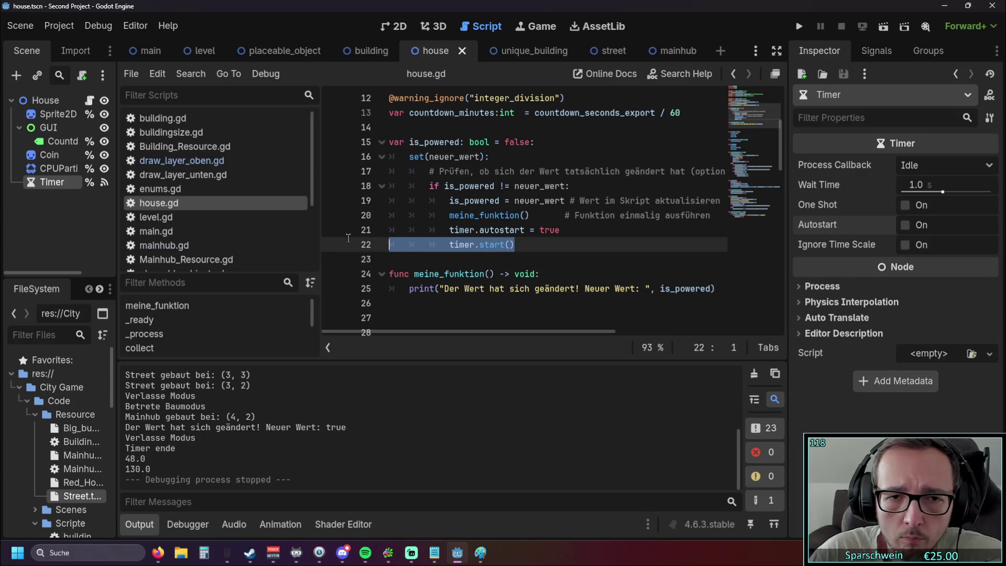
pyautogui.press('BackSpace')
pyautogui.click(799, 26)
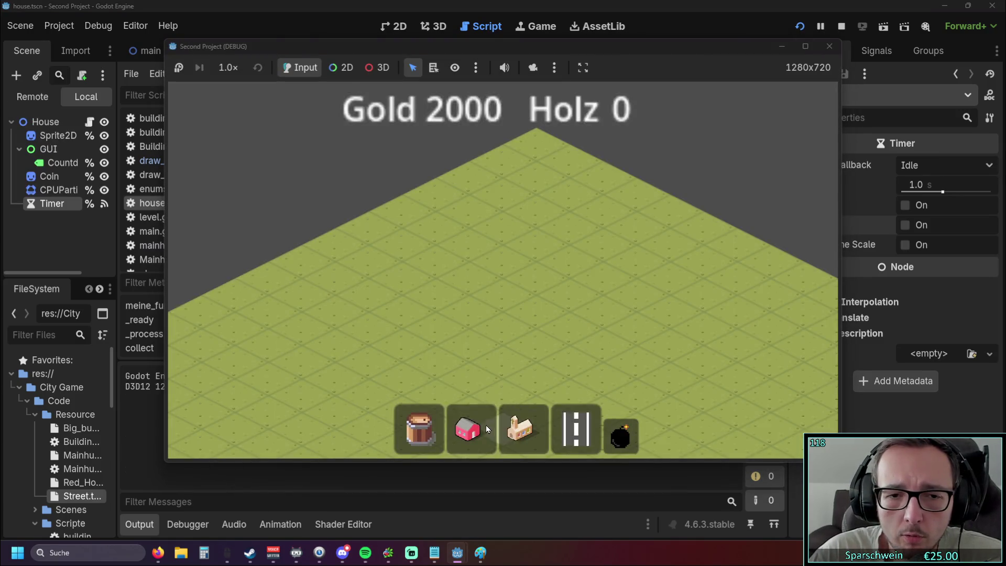
# Place a red house, a diagonal street and a church at its end, then stop the game
pyautogui.click(486, 425)
pyautogui.click(457, 261)
pyautogui.click(575, 428)
pyautogui.scroll(1, 456, 306)
pyautogui.click(387, 310)
pyautogui.click(596, 253)
pyautogui.click(527, 432)
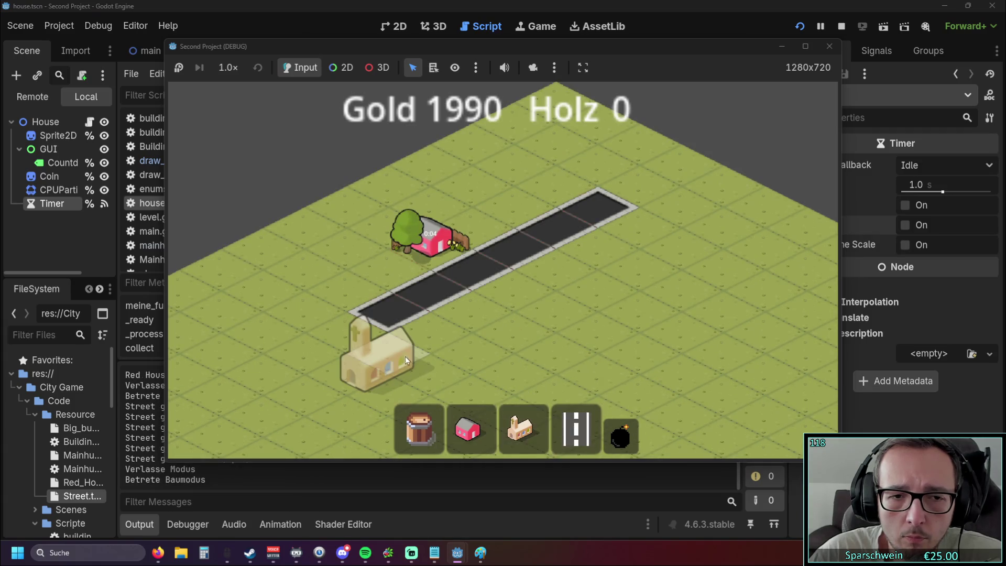
pyautogui.click(420, 338)
pyautogui.scroll(1, 523, 303)
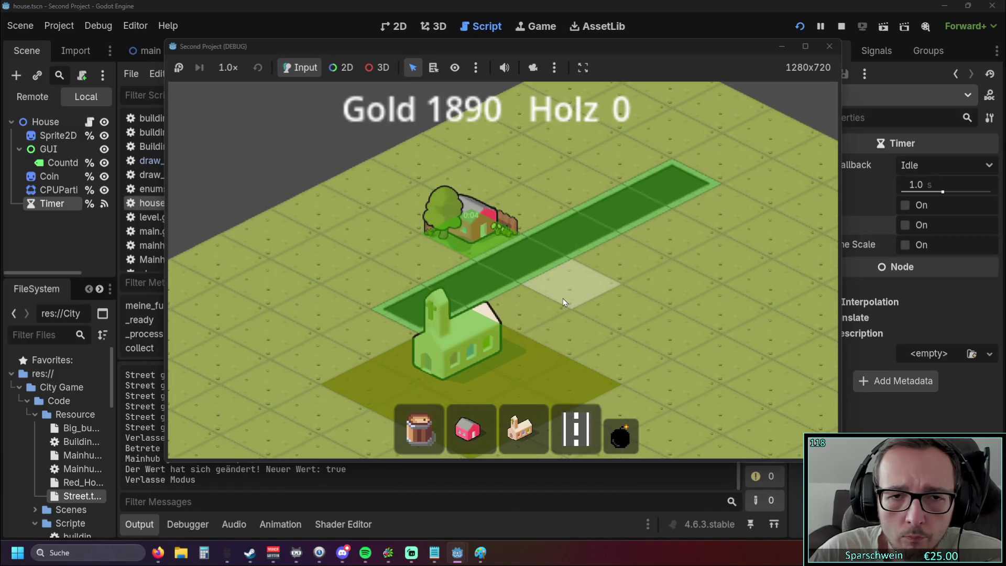
pyautogui.click(841, 27)
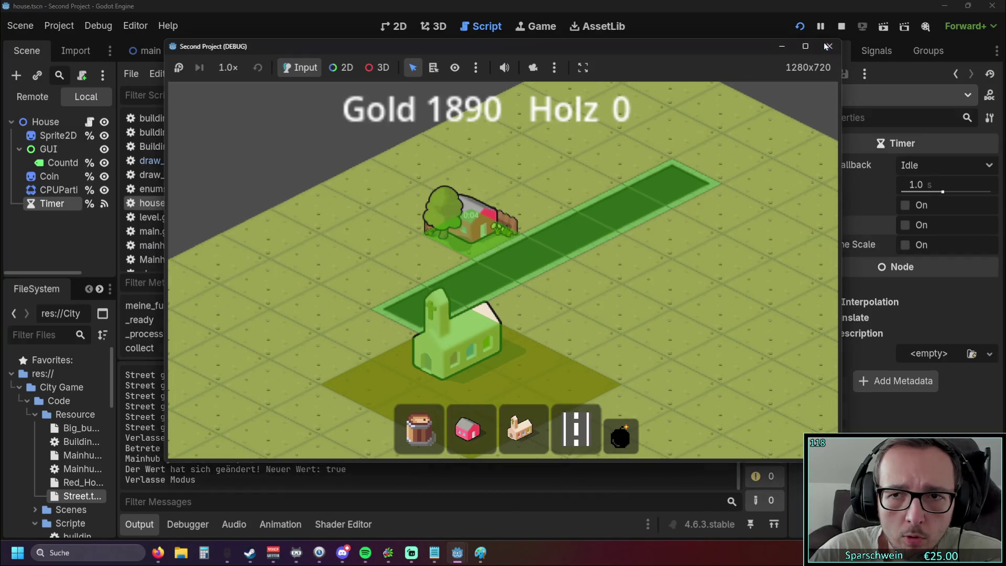
pyautogui.click(539, 233)
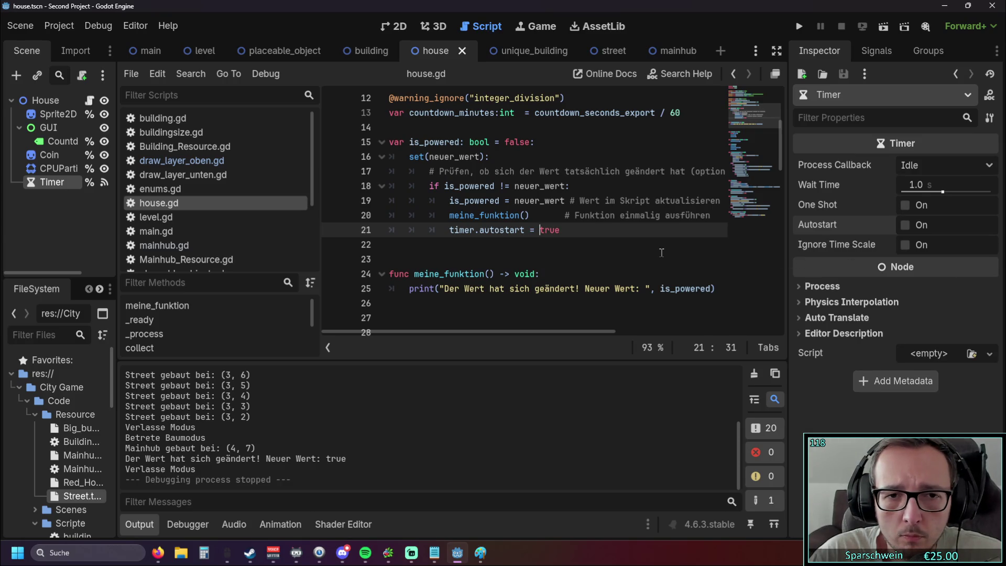
pyautogui.scroll(-5, 535, 242)
pyautogui.scroll(6, 535, 241)
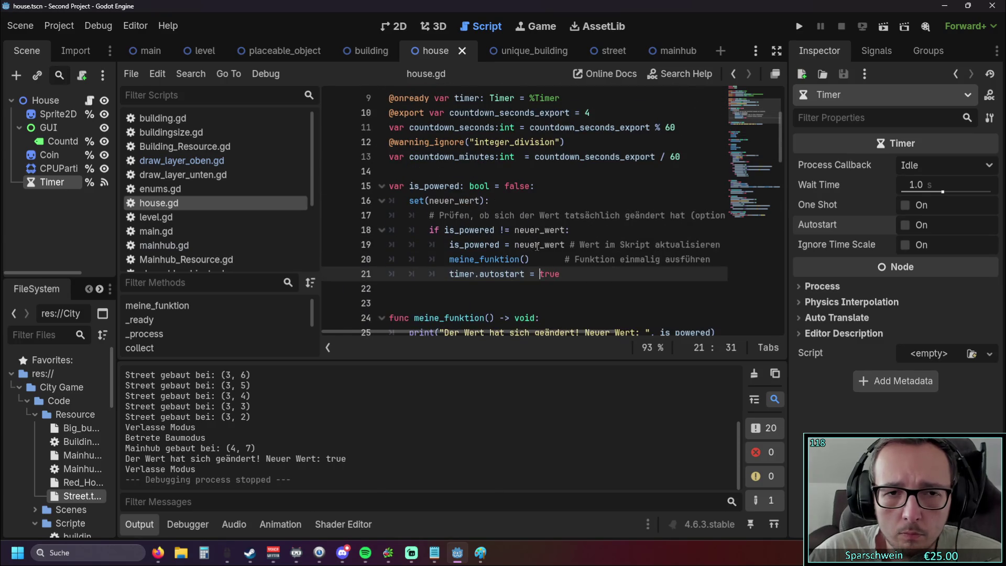
pyautogui.moveTo(536, 241)
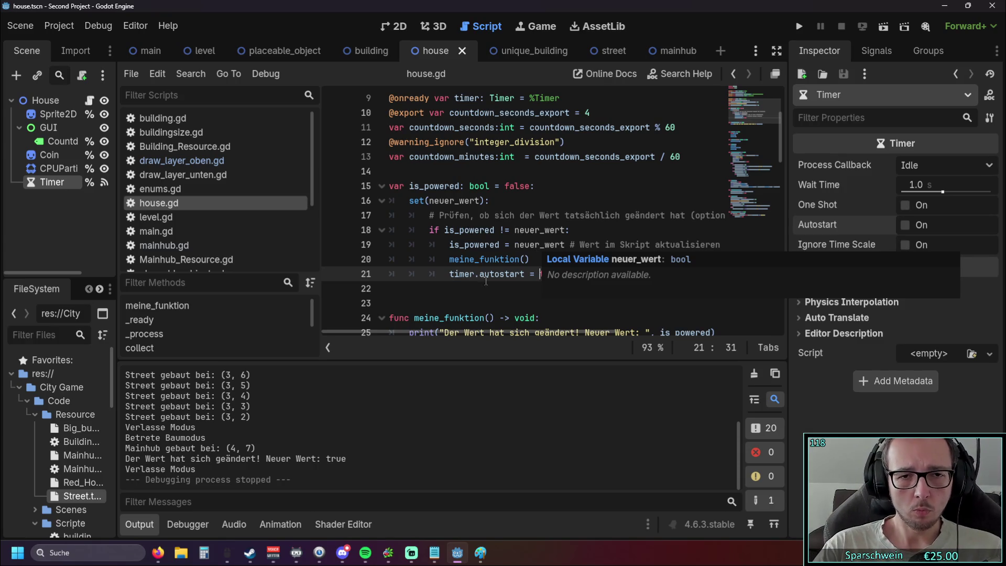
pyautogui.click(473, 291)
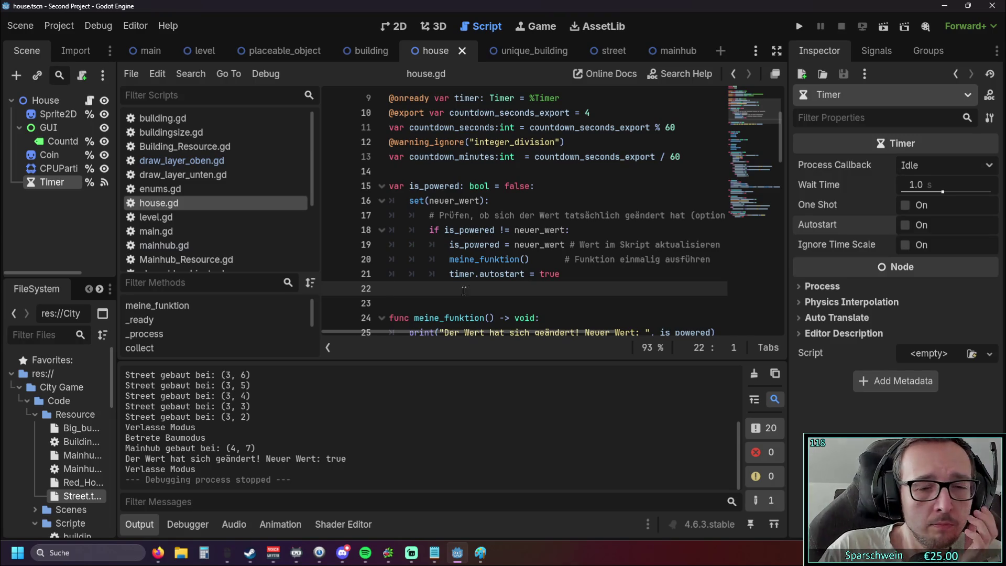
pyautogui.scroll(-7, 473, 288)
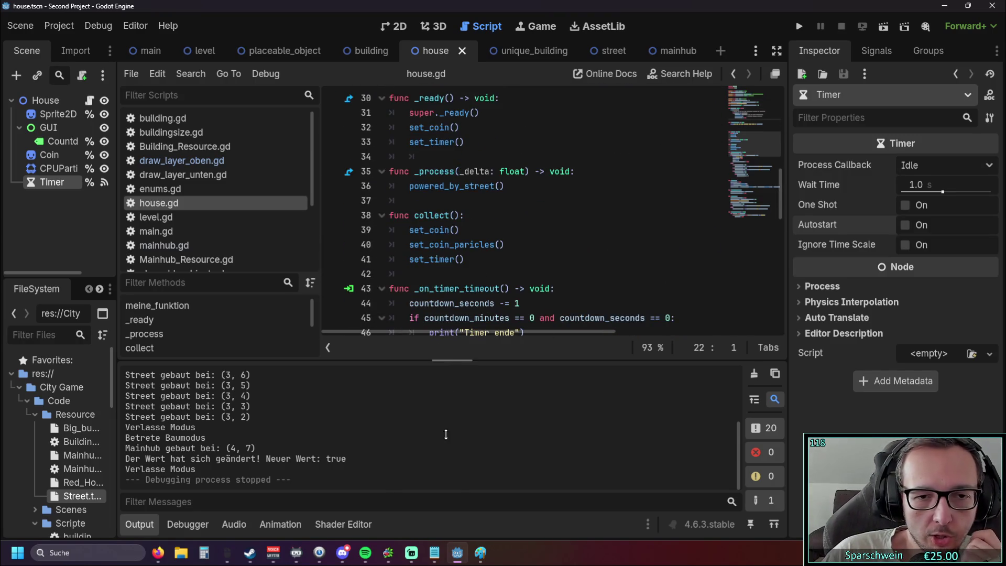
pyautogui.scroll(-3, 517, 219)
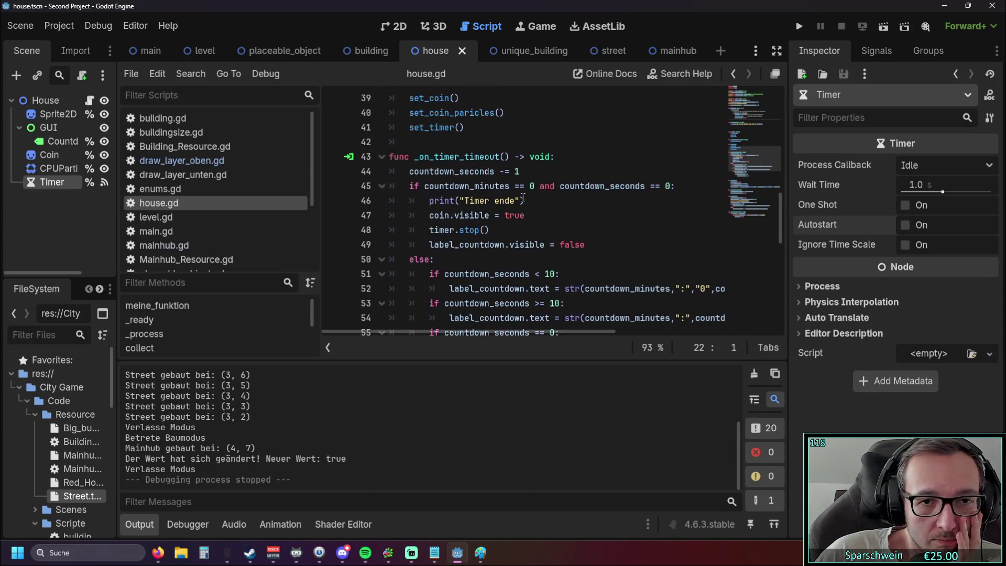
pyautogui.moveTo(467, 209)
pyautogui.scroll(1, 549, 222)
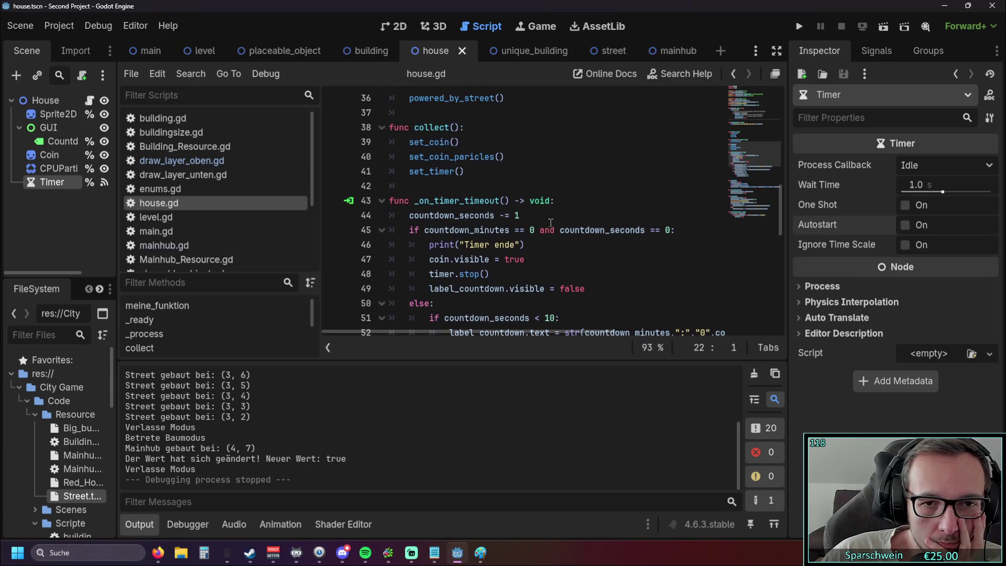
pyautogui.scroll(-1, 566, 215)
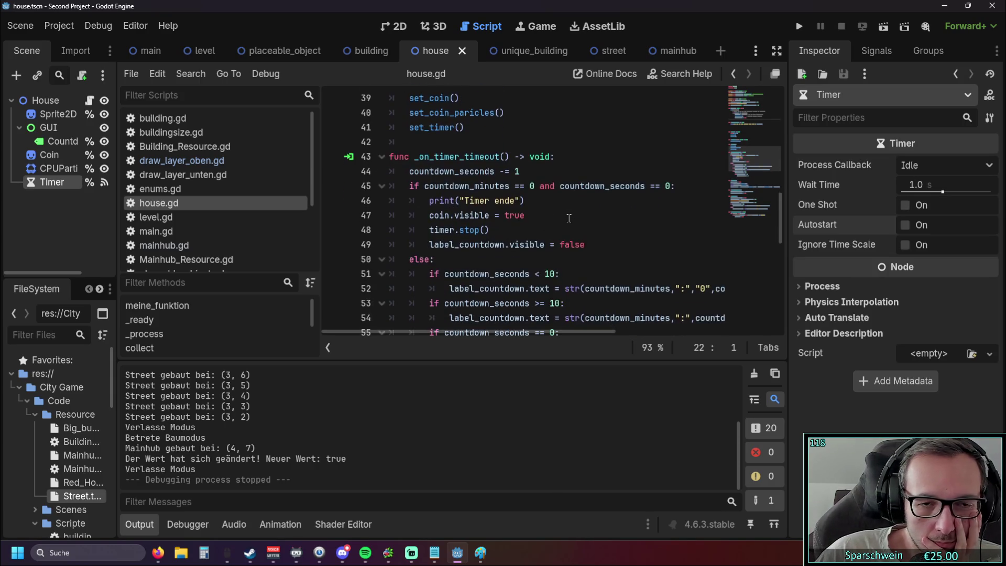
pyautogui.scroll(-2, 568, 216)
pyautogui.scroll(2, 569, 216)
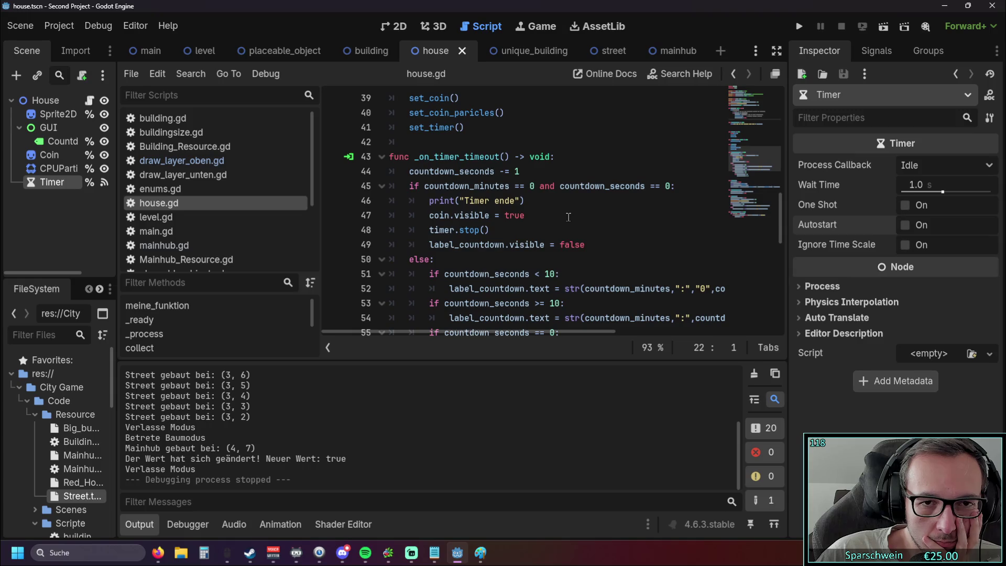
pyautogui.scroll(6, 568, 216)
pyautogui.scroll(-7, 568, 216)
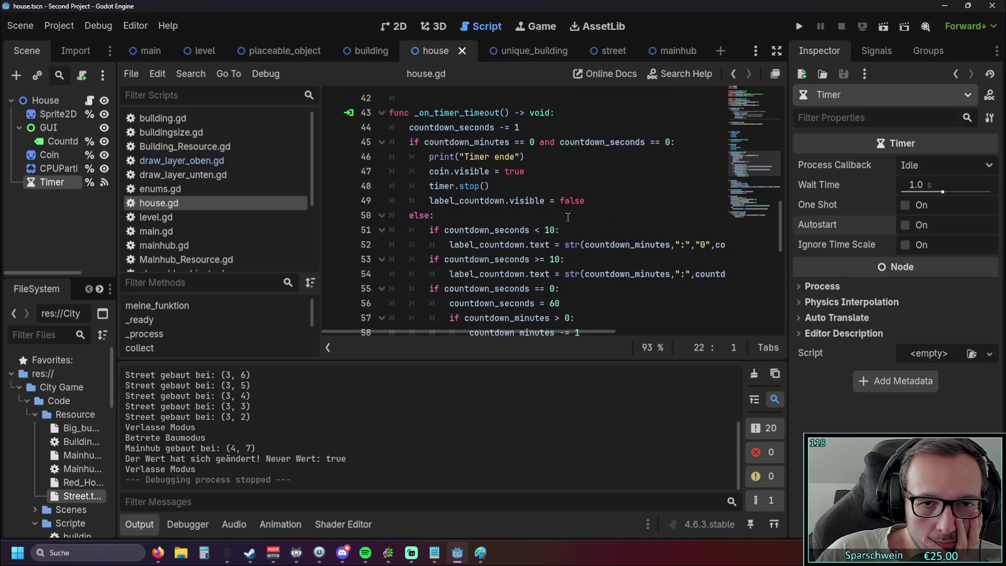
pyautogui.scroll(-5, 568, 217)
pyautogui.scroll(4, 566, 216)
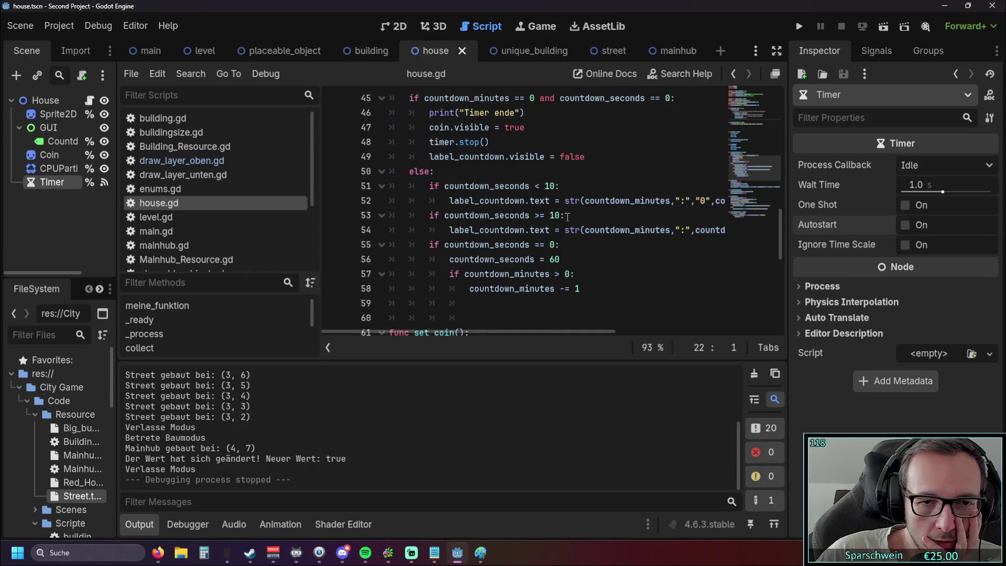
pyautogui.scroll(2, 565, 215)
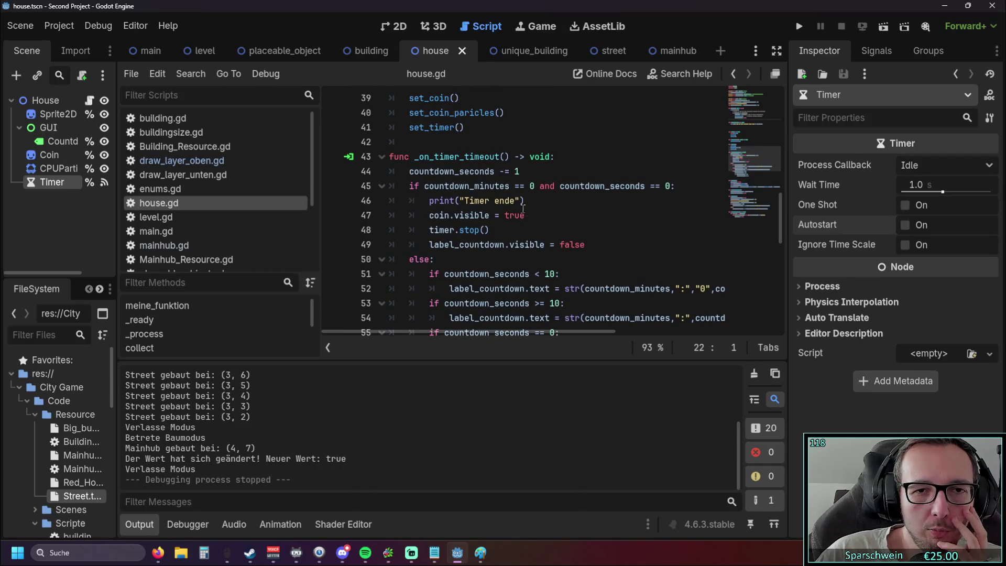
pyautogui.scroll(7, 516, 204)
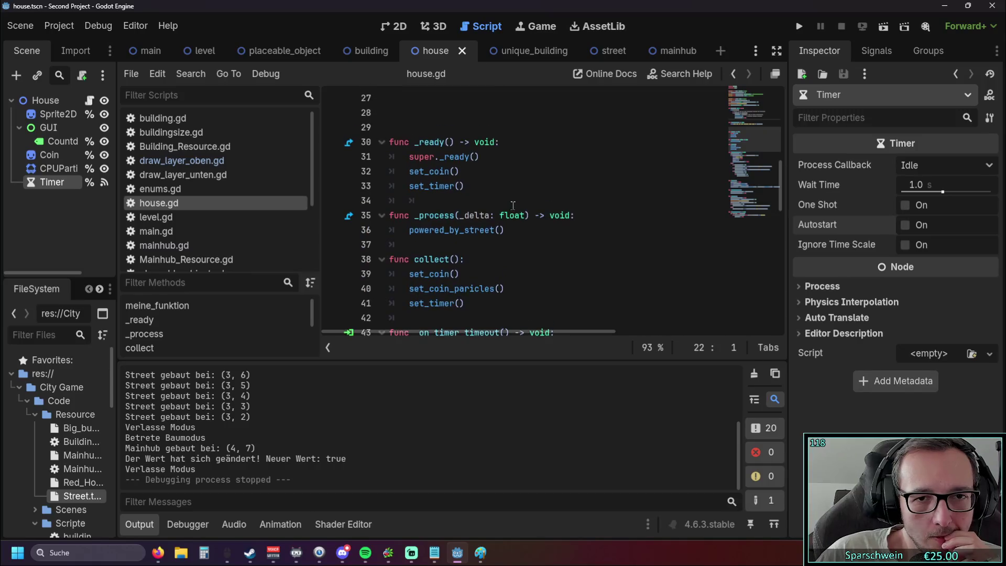
pyautogui.scroll(-3, 514, 211)
pyautogui.scroll(5, 560, 246)
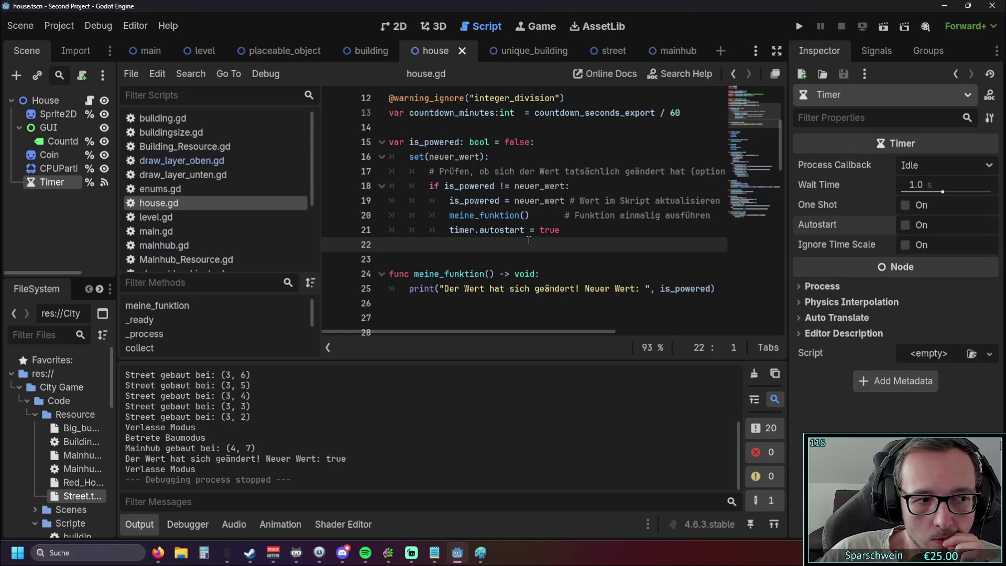
pyautogui.scroll(-4, 526, 230)
pyautogui.scroll(-5, 526, 230)
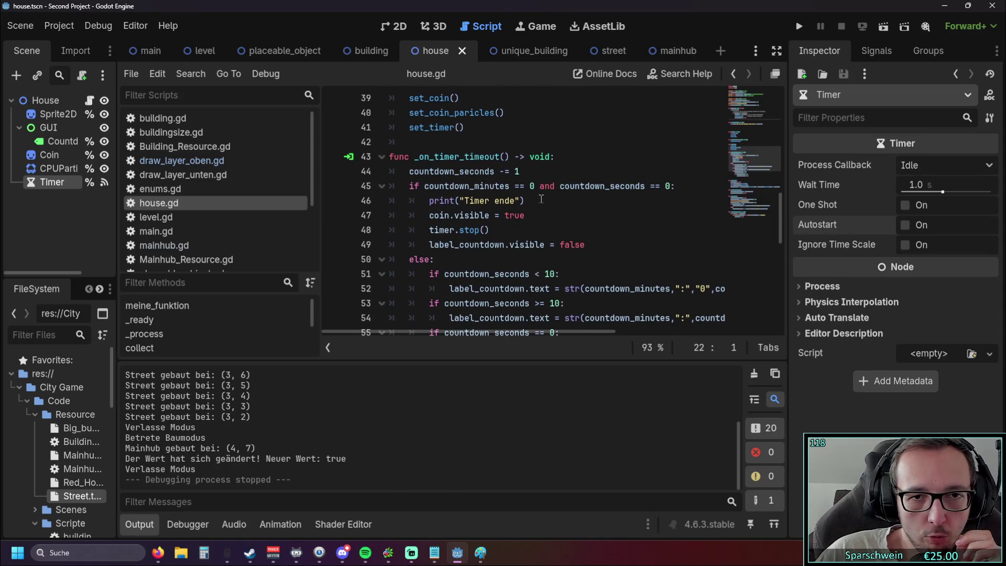
pyautogui.click(558, 157)
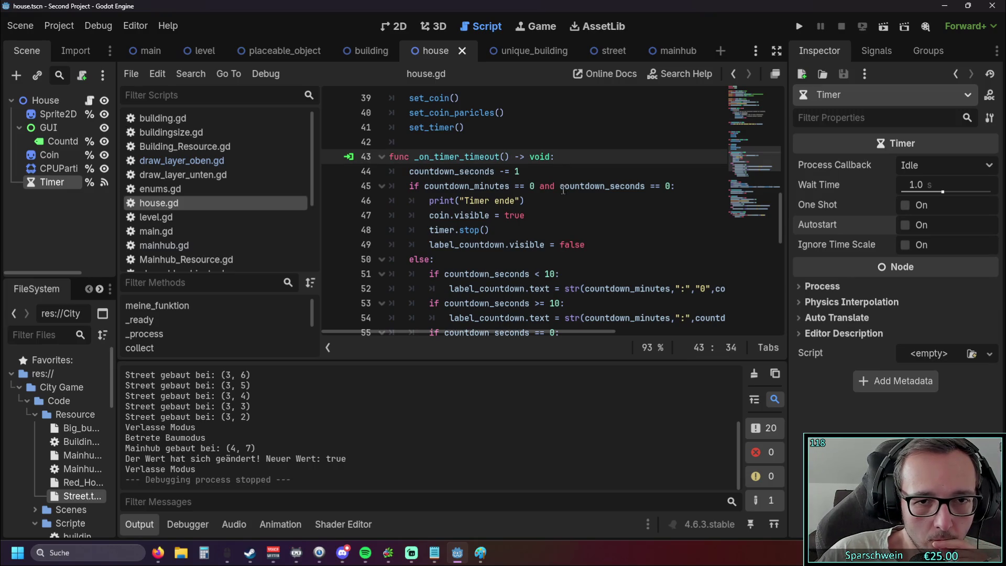
# Tick Autostart on the Timer node in the Inspector and select the _on_timer_timeout body in house.gd
pyautogui.scroll(-2, 782, 197)
pyautogui.click(904, 225)
pyautogui.scroll(2, 501, 204)
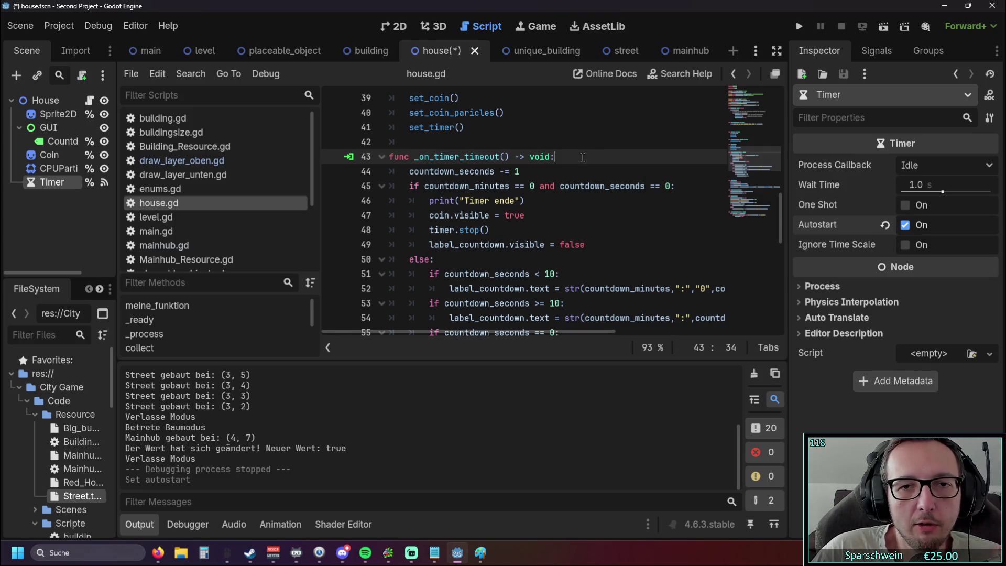
pyautogui.scroll(-3, 484, 215)
pyautogui.moveTo(586, 278)
pyautogui.mouseDown()
pyautogui.moveTo(523, 262)
pyautogui.moveTo(359, 129)
pyautogui.mouseUp()
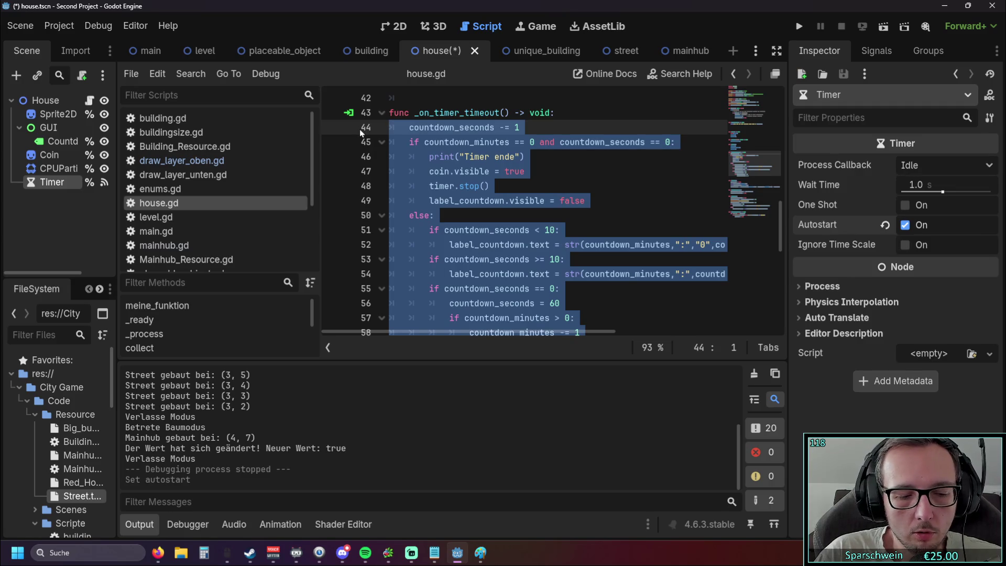
# Indent the countdown code and begin a new 'if' line above it in _on_timer_timeout
pyautogui.press('Tab')
pyautogui.scroll(1, 544, 136)
pyautogui.click(560, 157)
pyautogui.press('Return')
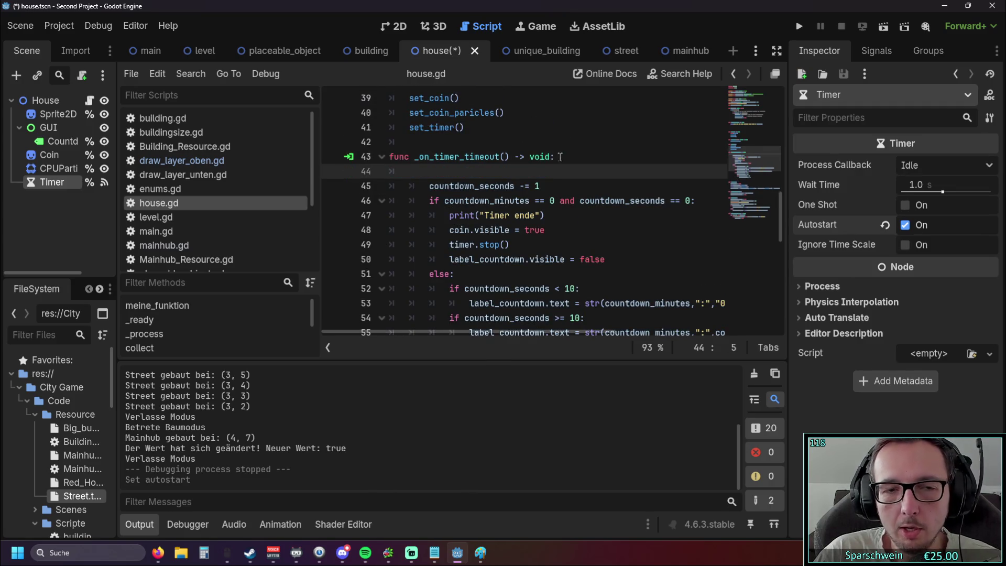
pyautogui.write('if')
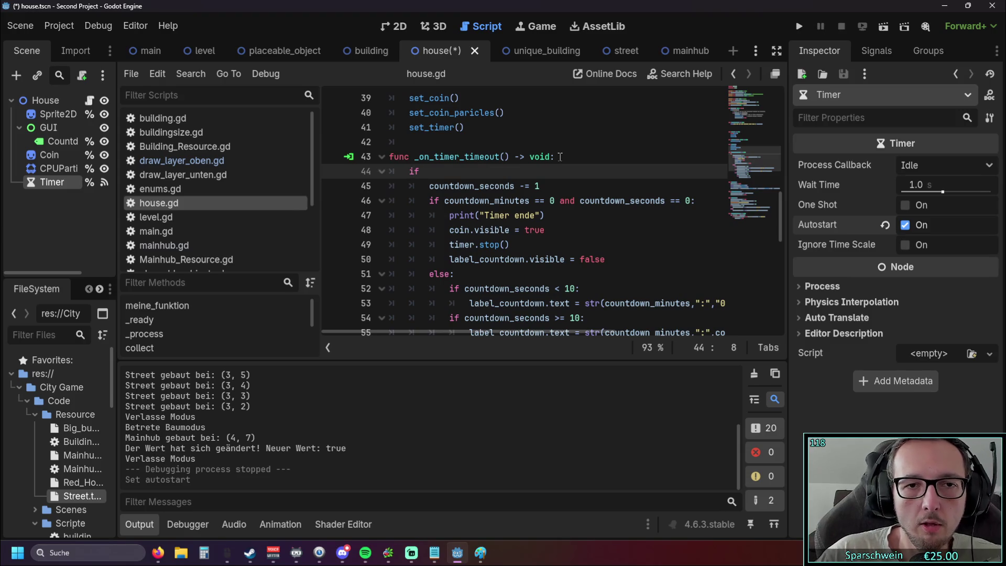
pyautogui.scroll(7, 487, 202)
pyautogui.scroll(5, 487, 202)
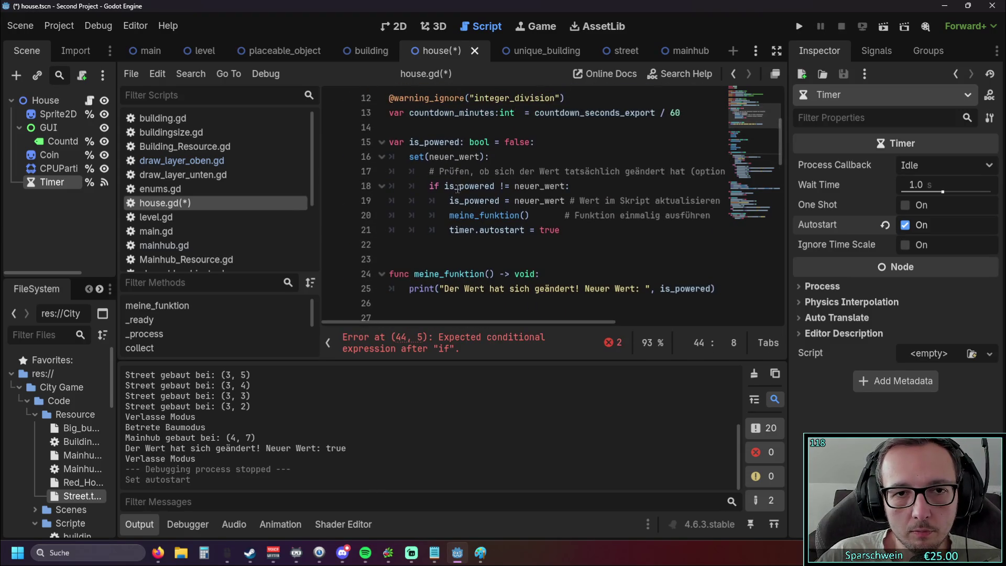
pyautogui.scroll(-5, 412, 144)
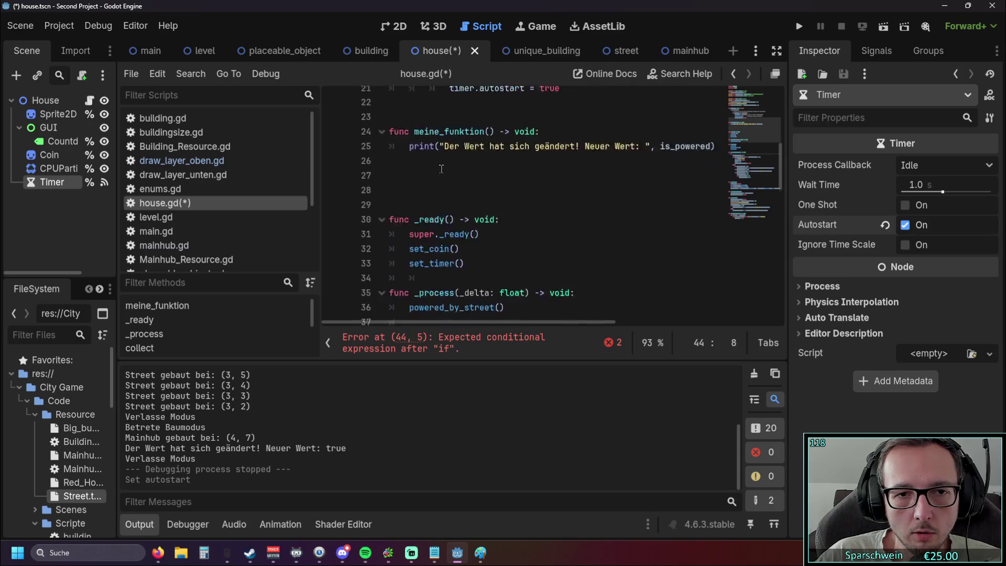
pyautogui.scroll(8, 439, 189)
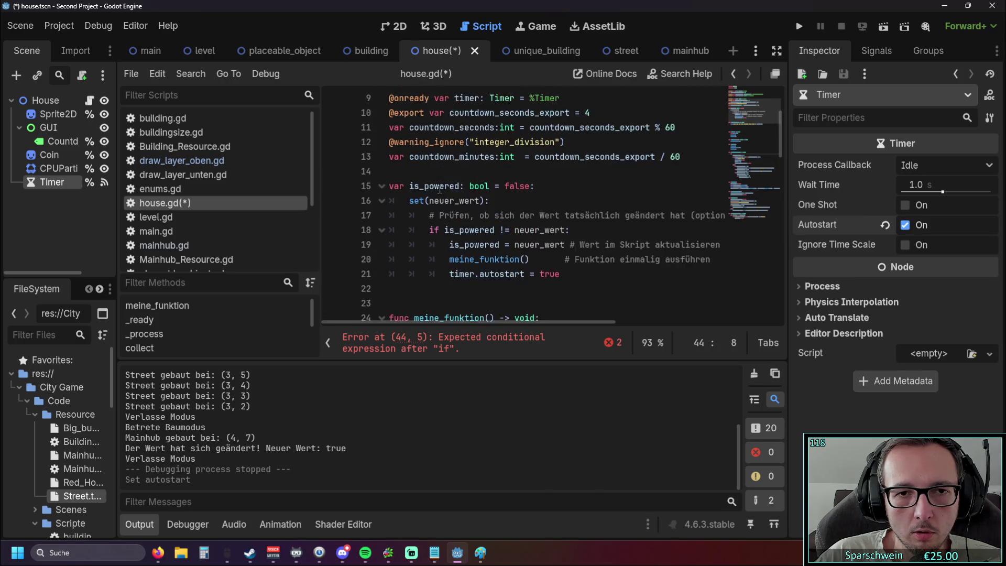
pyautogui.scroll(-5, 444, 193)
pyautogui.scroll(-5, 444, 195)
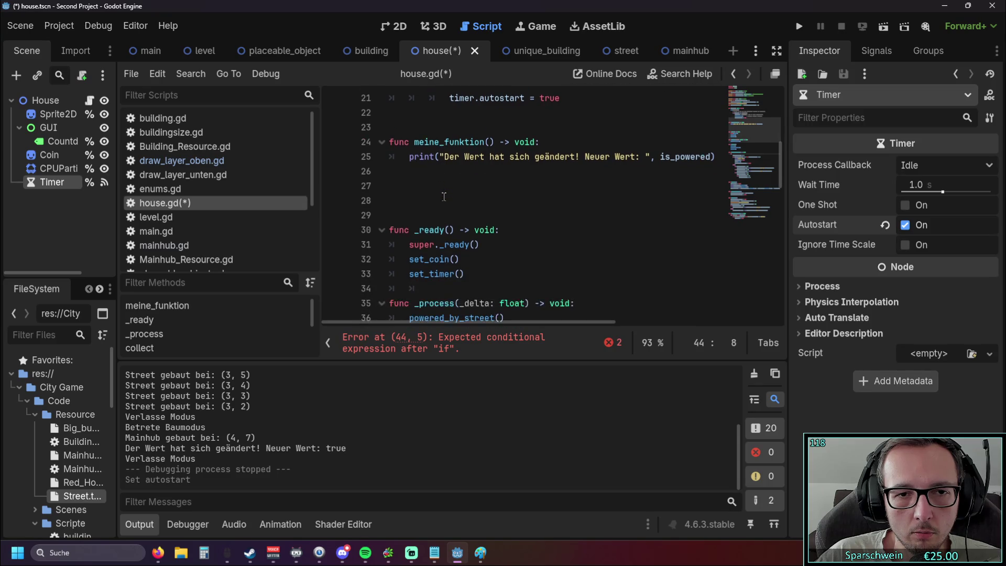
pyautogui.scroll(8, 444, 198)
# Complete the condition as 'if is_powered == true:' using the copied variable name
pyautogui.doubleClick(414, 186)
pyautogui.hotkey('ctrl', 'c')
pyautogui.scroll(-7, 470, 228)
pyautogui.scroll(-2, 470, 228)
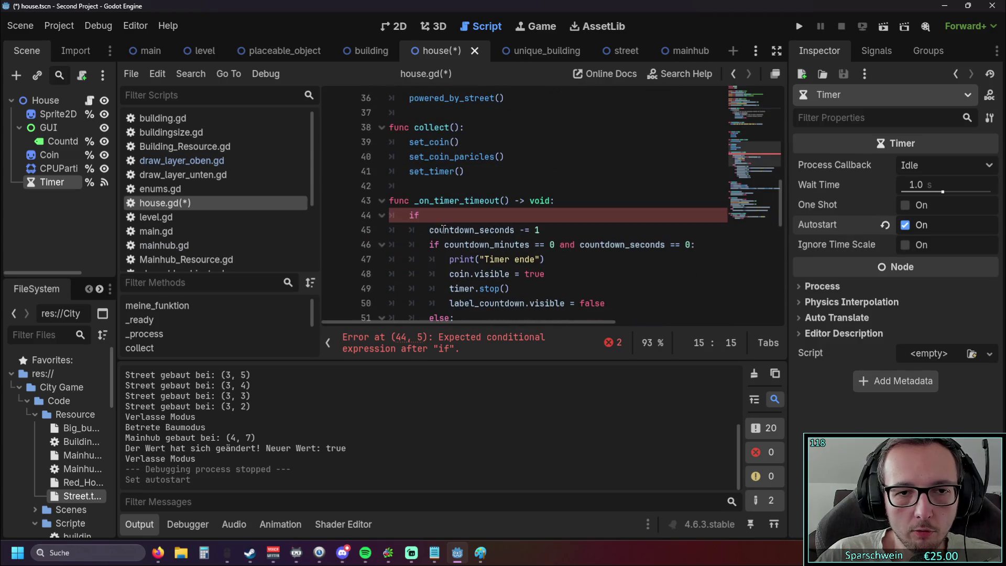
pyautogui.click(440, 216)
pyautogui.hotkey('ctrl', 'v')
pyautogui.write('== true')
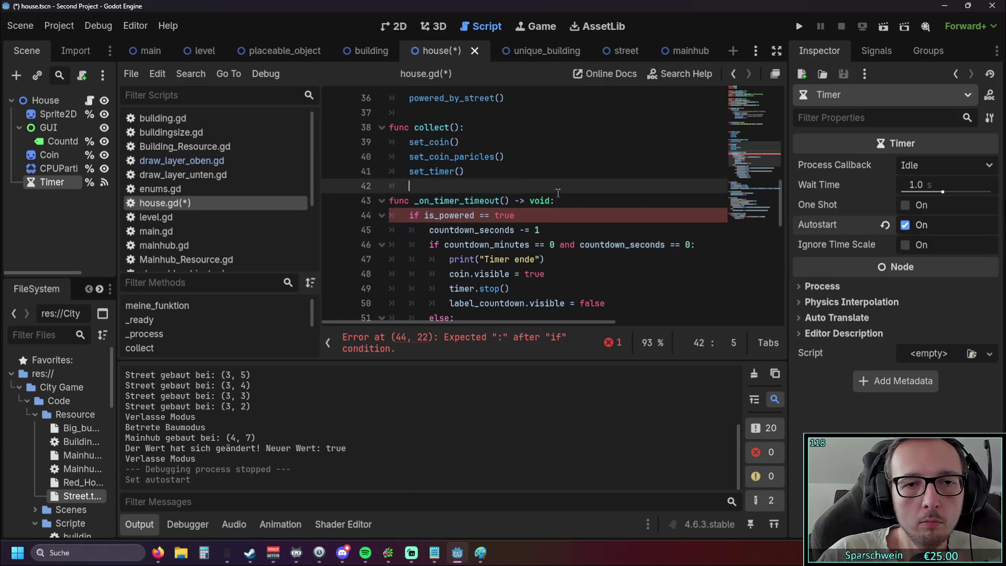
pyautogui.write(':')
pyautogui.click(575, 174)
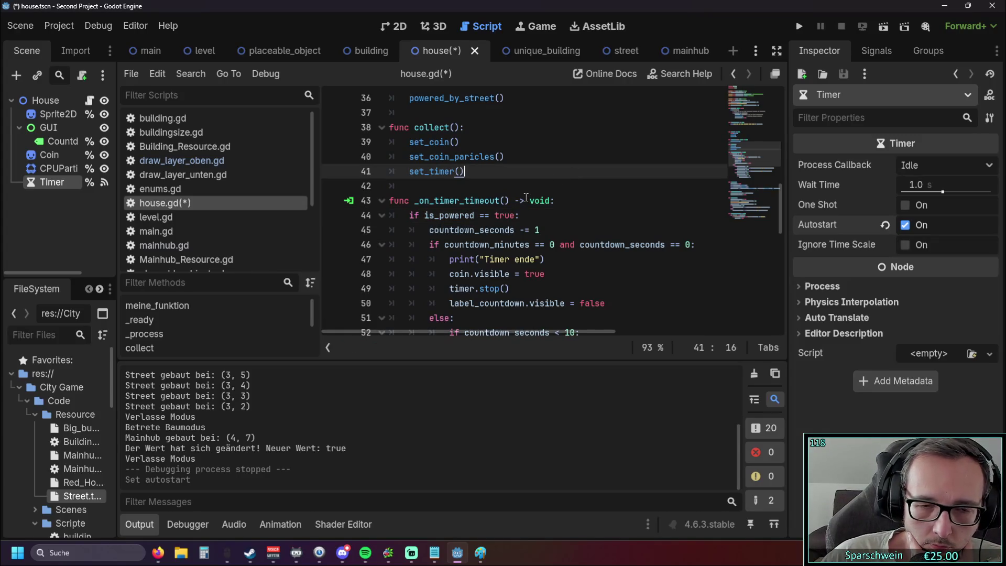
# Select the is_powered setter block for removal
pyautogui.scroll(10, 526, 196)
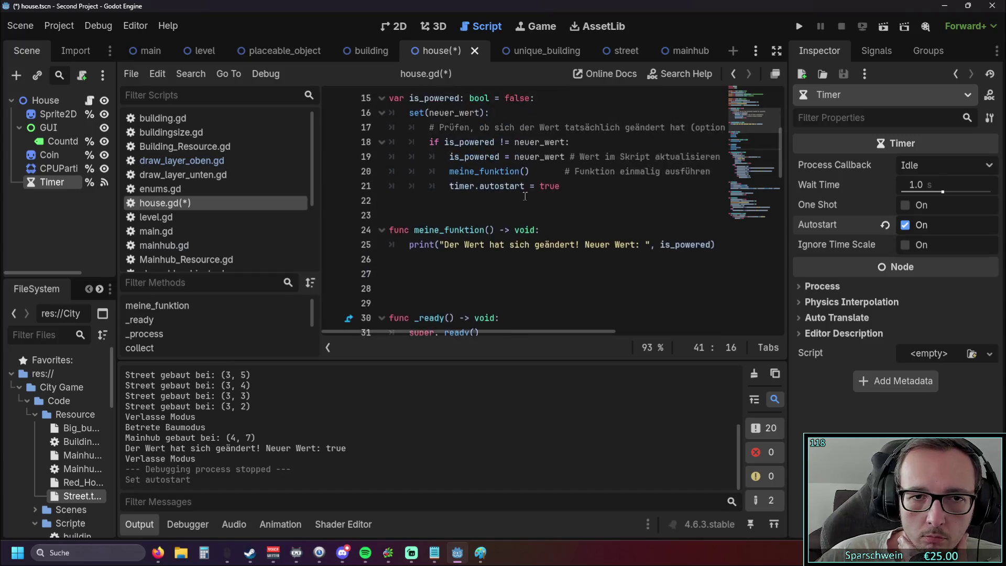
pyautogui.scroll(-2, 522, 212)
pyautogui.scroll(1, 540, 236)
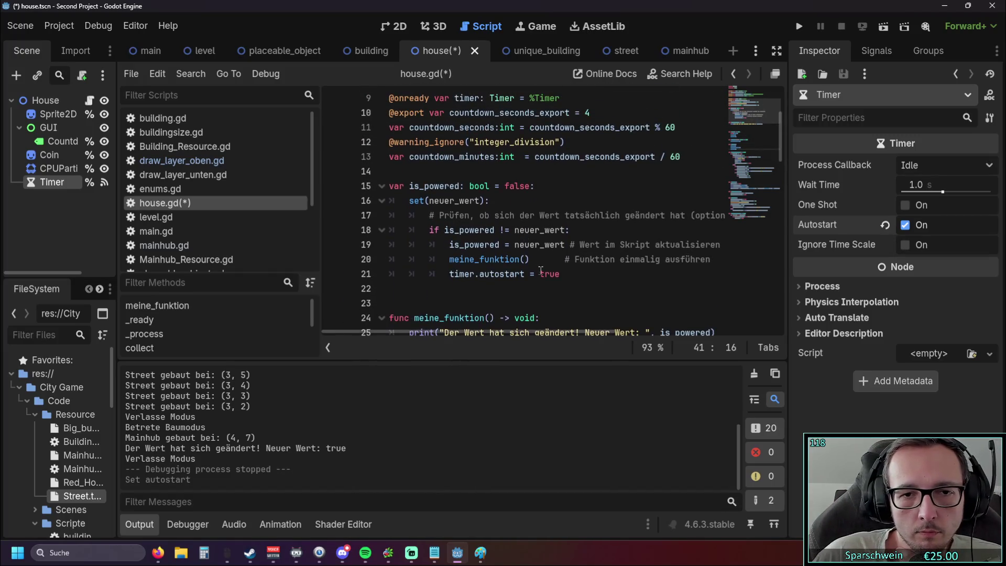
pyautogui.scroll(-5, 566, 271)
pyautogui.scroll(-11, 566, 271)
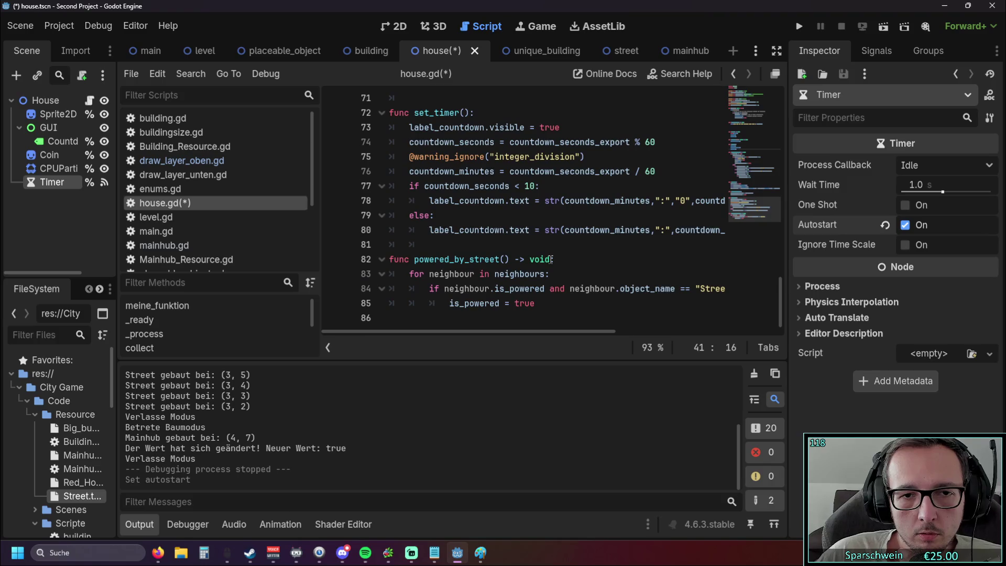
pyautogui.scroll(2, 547, 252)
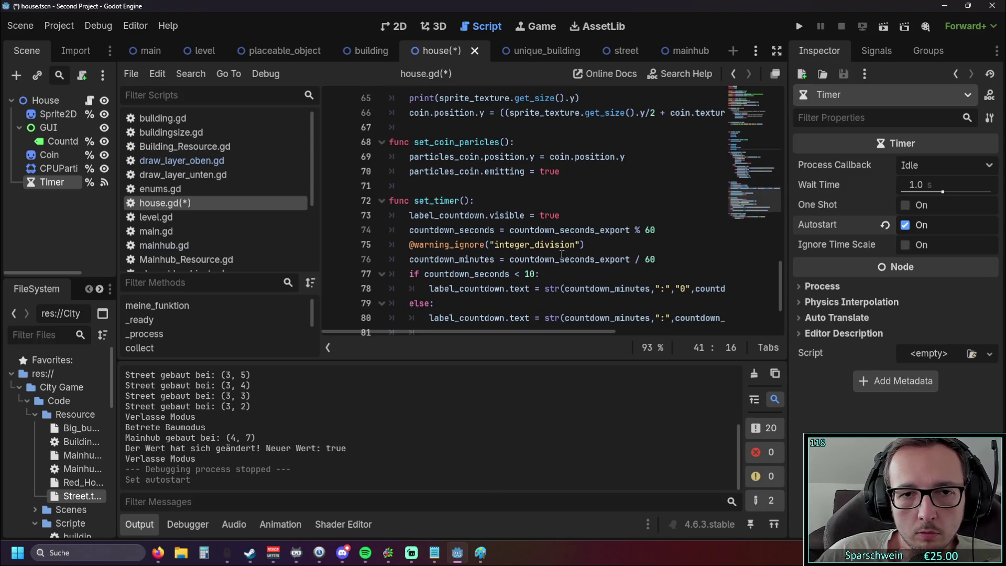
pyautogui.click(566, 217)
pyautogui.scroll(10, 524, 241)
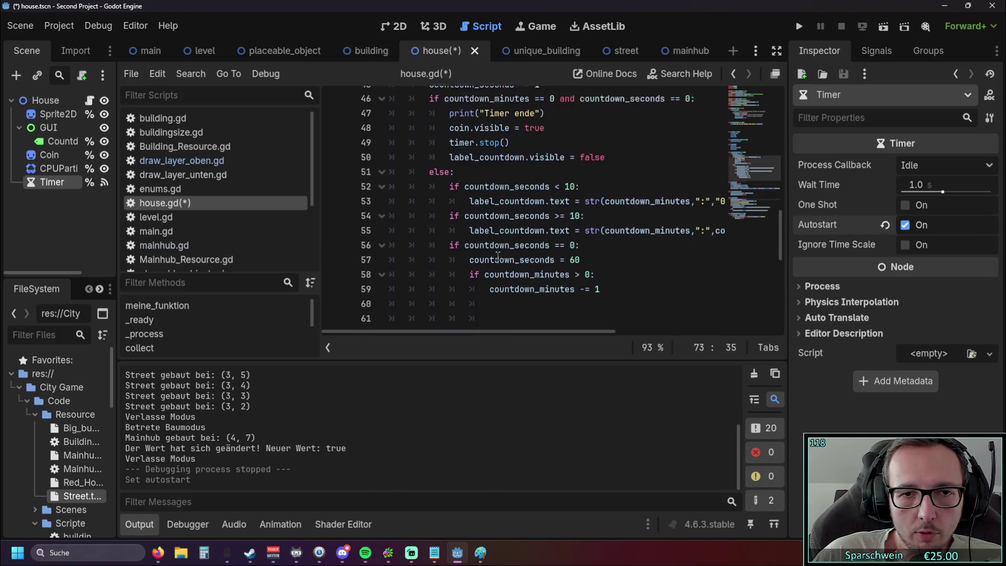
pyautogui.scroll(4, 498, 257)
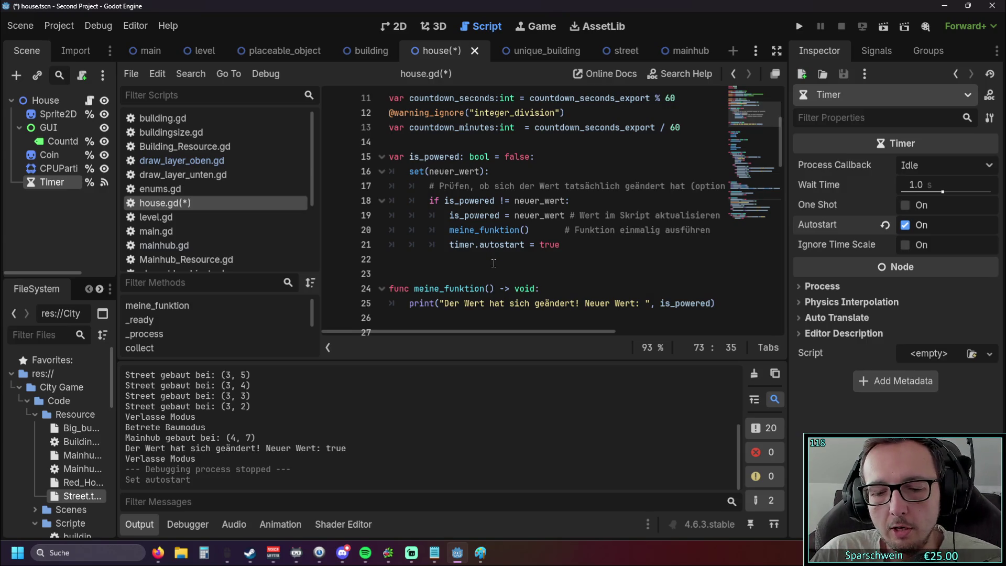
pyautogui.moveTo(493, 263); pyautogui.dragTo(359, 174)
# Delete the is_powered setter block, meine_funktion and the leftover blank lines
pyautogui.press('BackSpace')
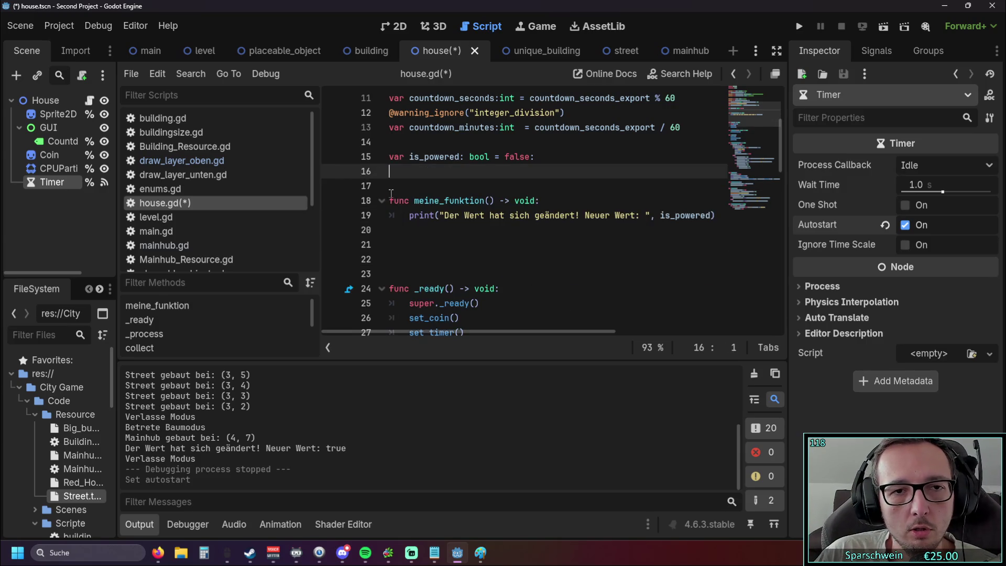
pyautogui.keyDown('shift'); pyautogui.click(472, 225); pyautogui.keyUp('shift')
pyautogui.press('BackSpace')
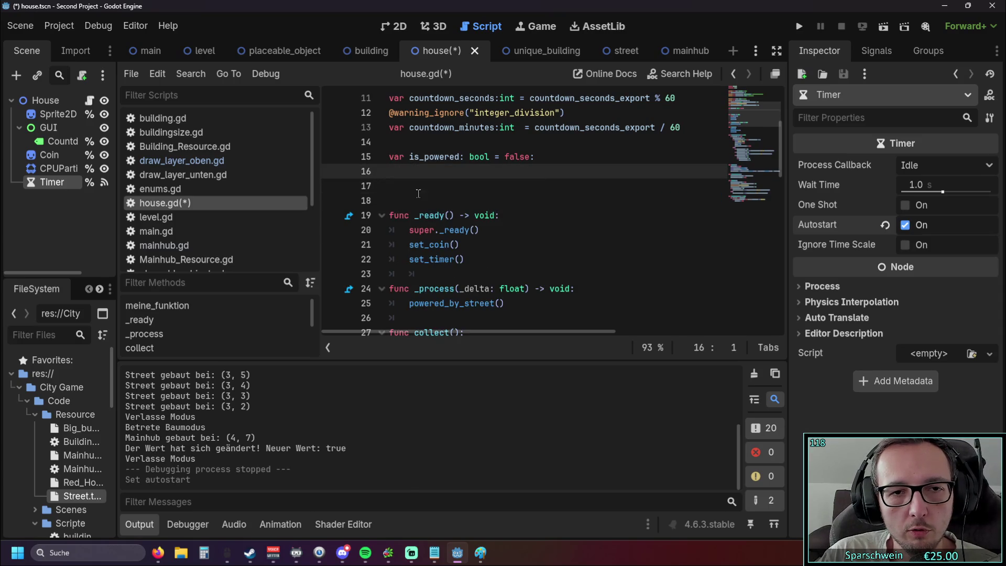
pyautogui.press('Delete')
pyautogui.click(574, 211)
pyautogui.click(426, 172)
pyautogui.press('BackSpace')
pyautogui.click(577, 216)
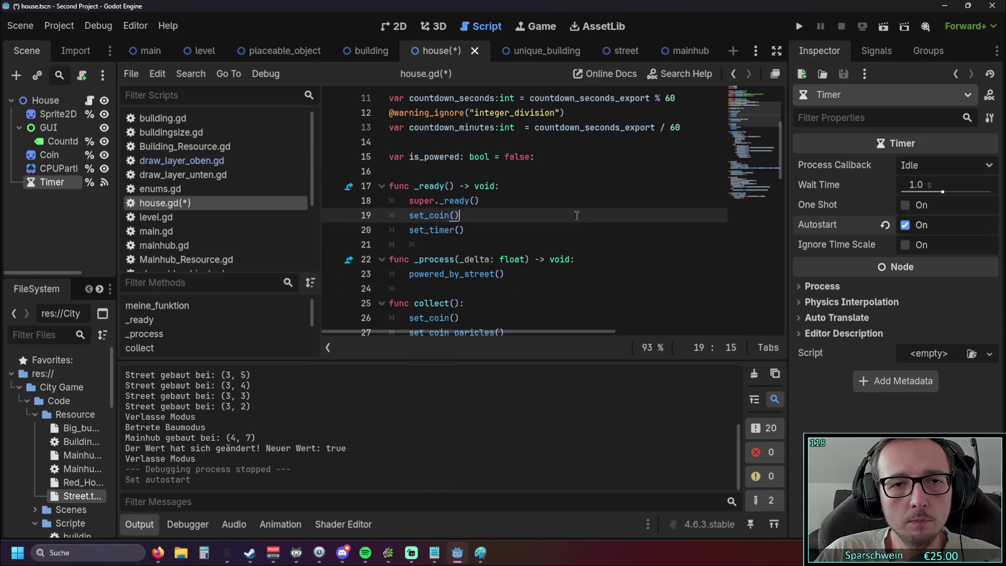
pyautogui.scroll(-1, 578, 216)
pyautogui.scroll(1, 541, 181)
pyautogui.press('Down')
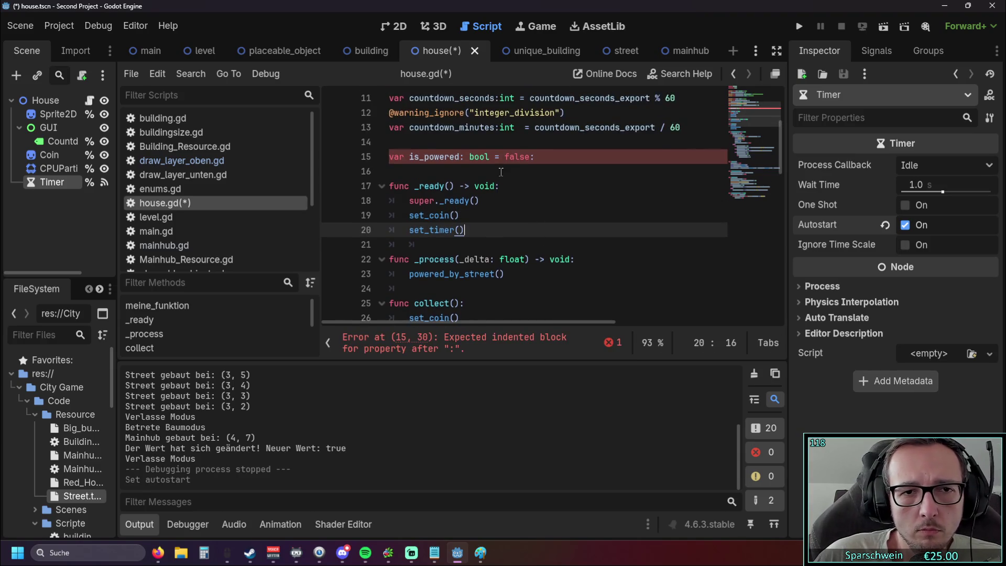
# Remove the stray colon after 'false' on line 15 so is_powered is a plain bool
pyautogui.click(535, 157)
pyautogui.press('BackSpace')
pyautogui.click(550, 202)
pyautogui.scroll(-1, 551, 203)
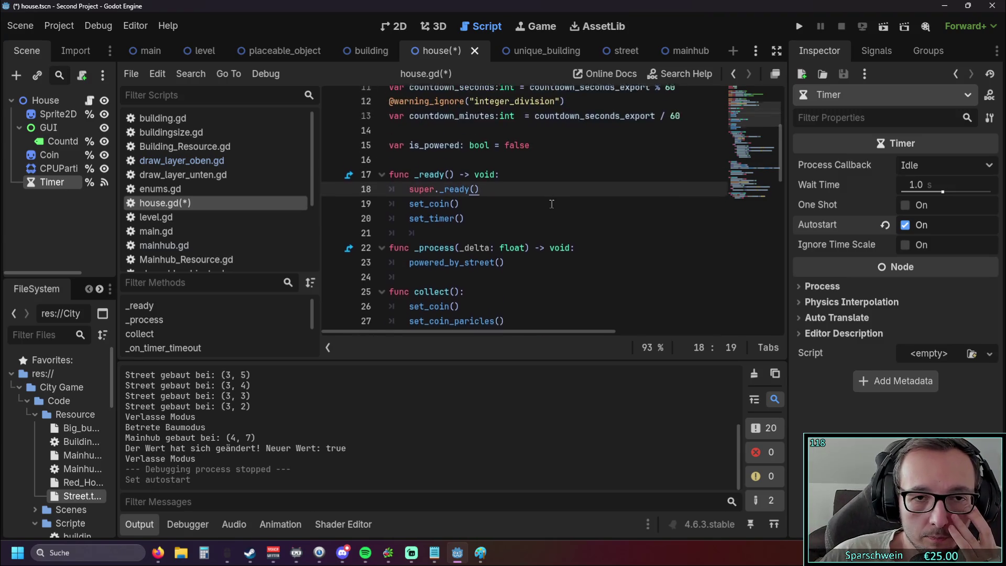
pyautogui.scroll(-3, 545, 205)
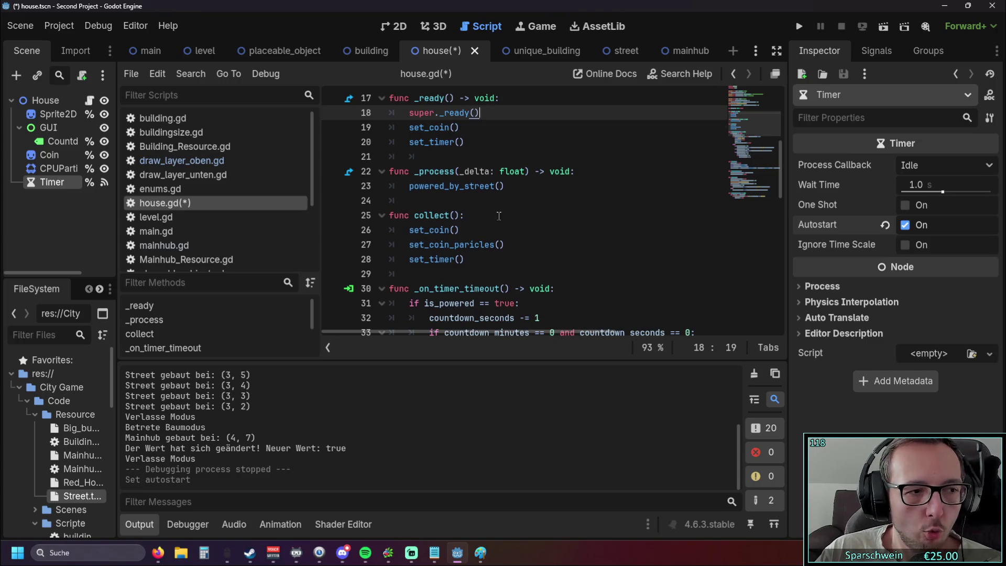
pyautogui.scroll(3, 500, 218)
pyautogui.scroll(-3, 494, 215)
pyautogui.scroll(3, 492, 215)
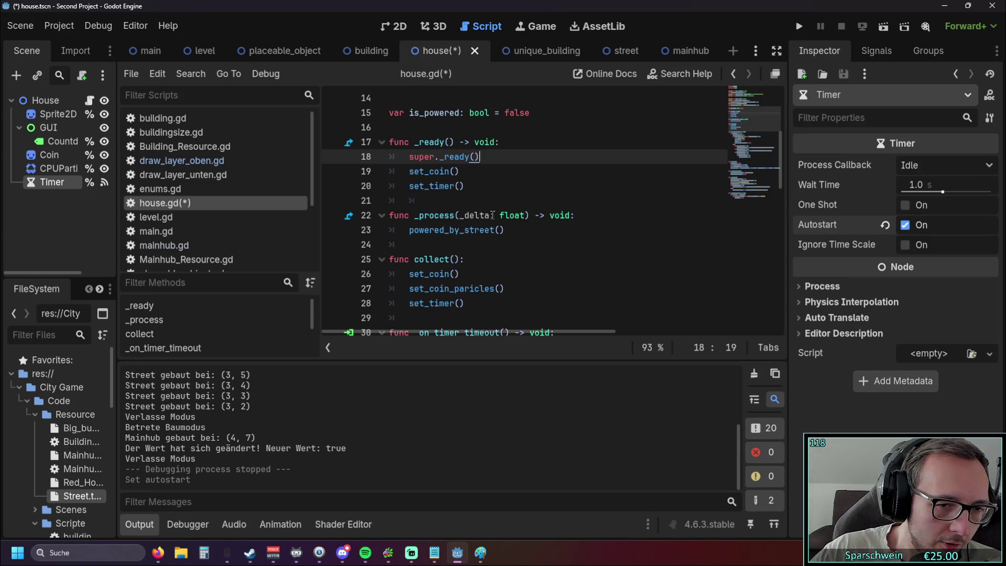
# Launch the game, place a red house with a church below it, and start a road from the church
pyautogui.click(797, 29)
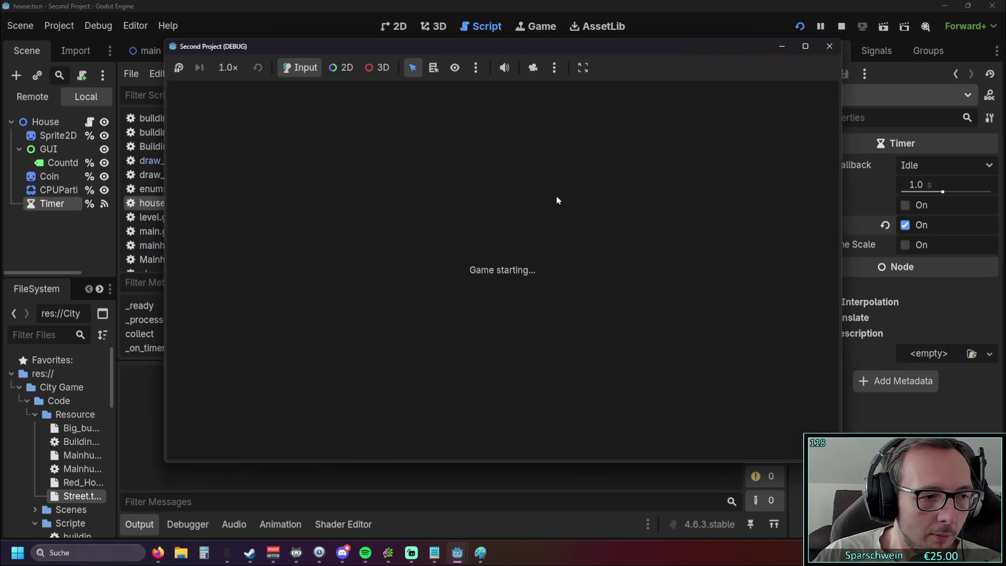
pyautogui.press('s')
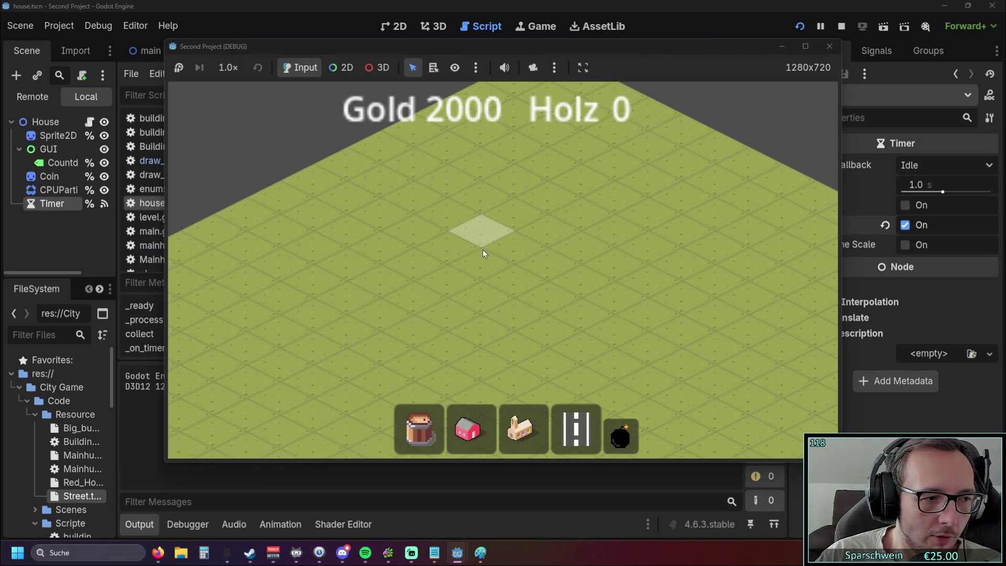
pyautogui.press('s')
pyautogui.click(511, 263)
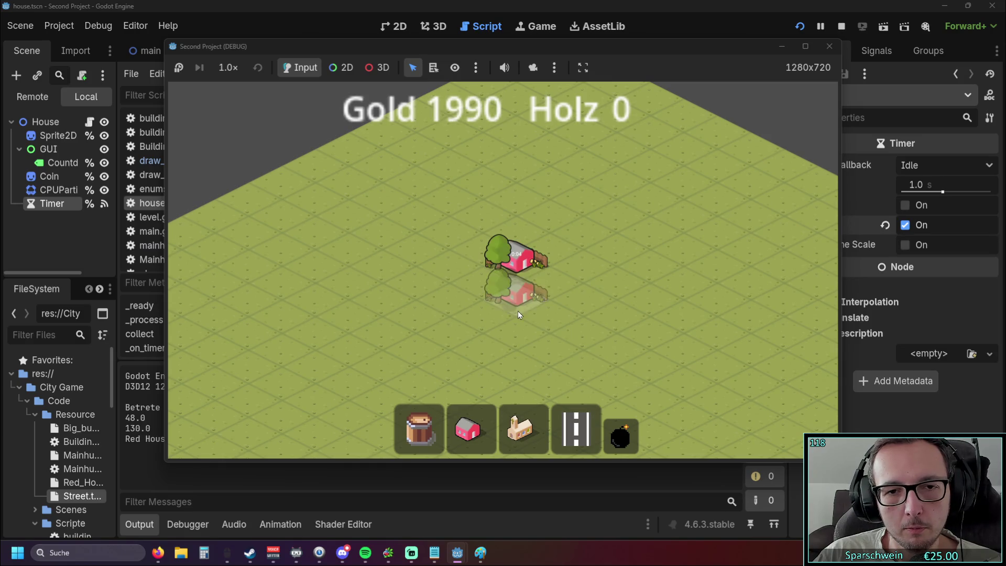
pyautogui.press('s')
pyautogui.click(521, 430)
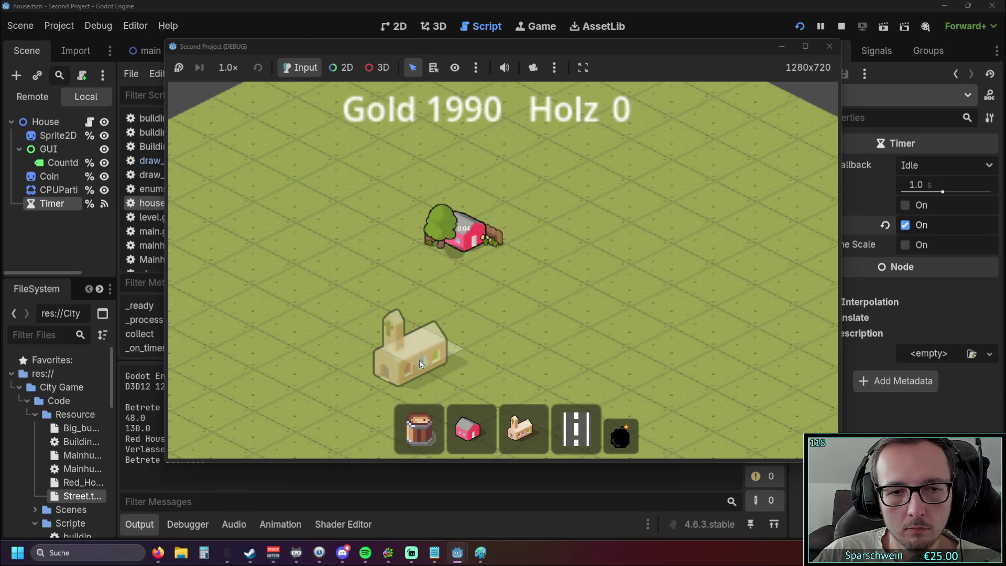
pyautogui.click(419, 353)
pyautogui.click(570, 442)
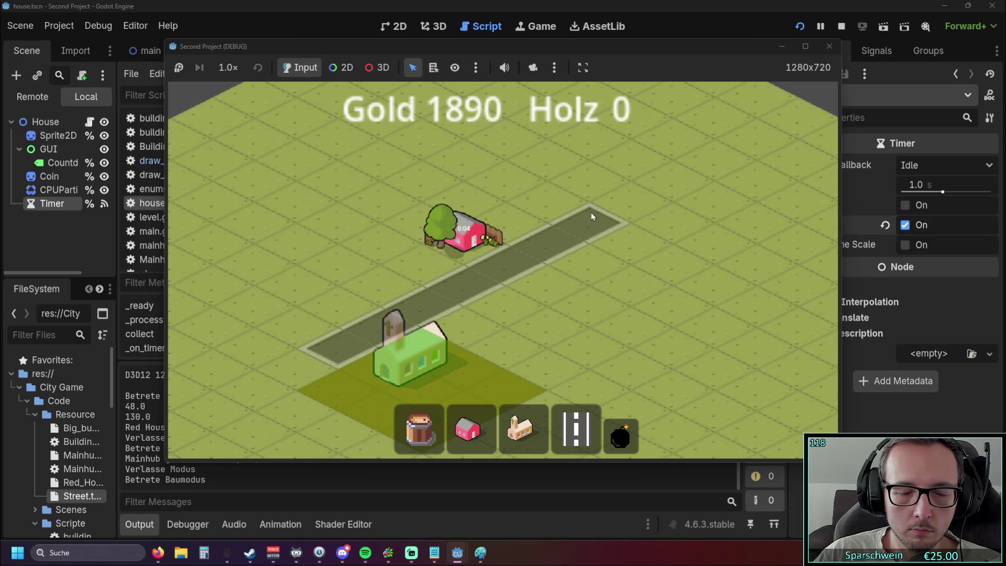